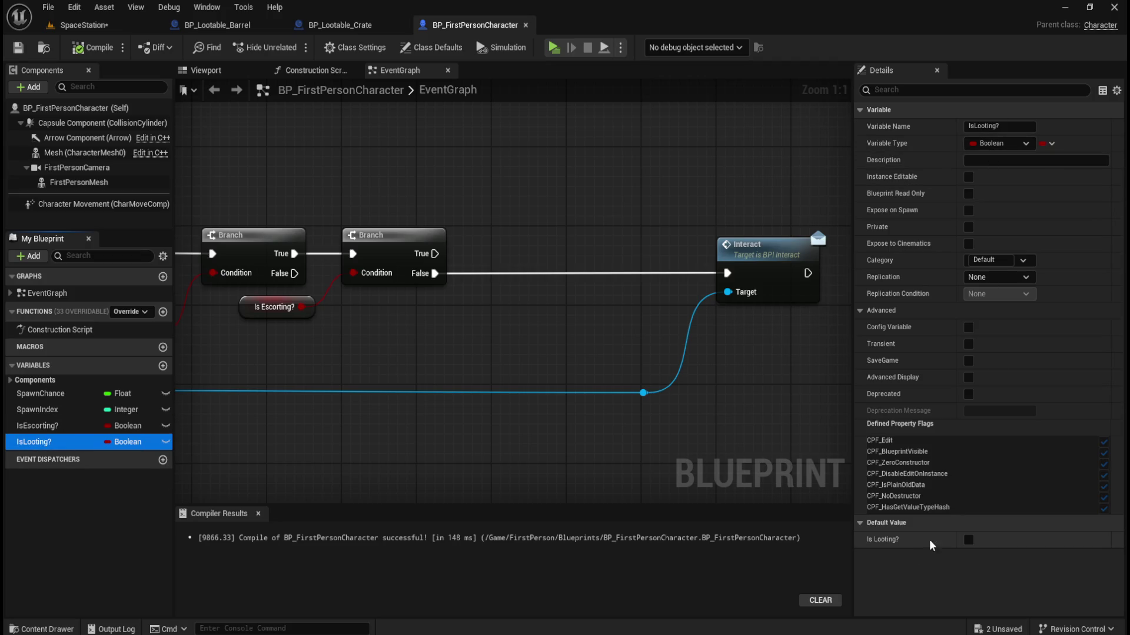
Place an Is Looting? getter in the character's event graph.
click(861, 311)
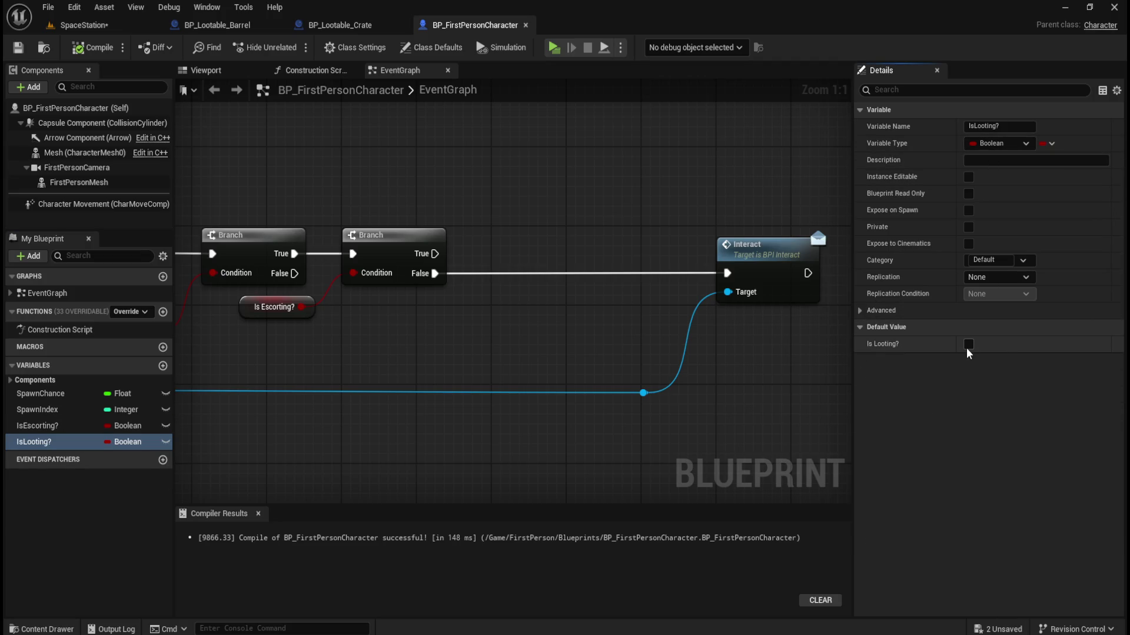
mouse_move(515, 342)
mouse_down()
mouse_move(744, 354)
mouse_move(521, 350)
mouse_up()
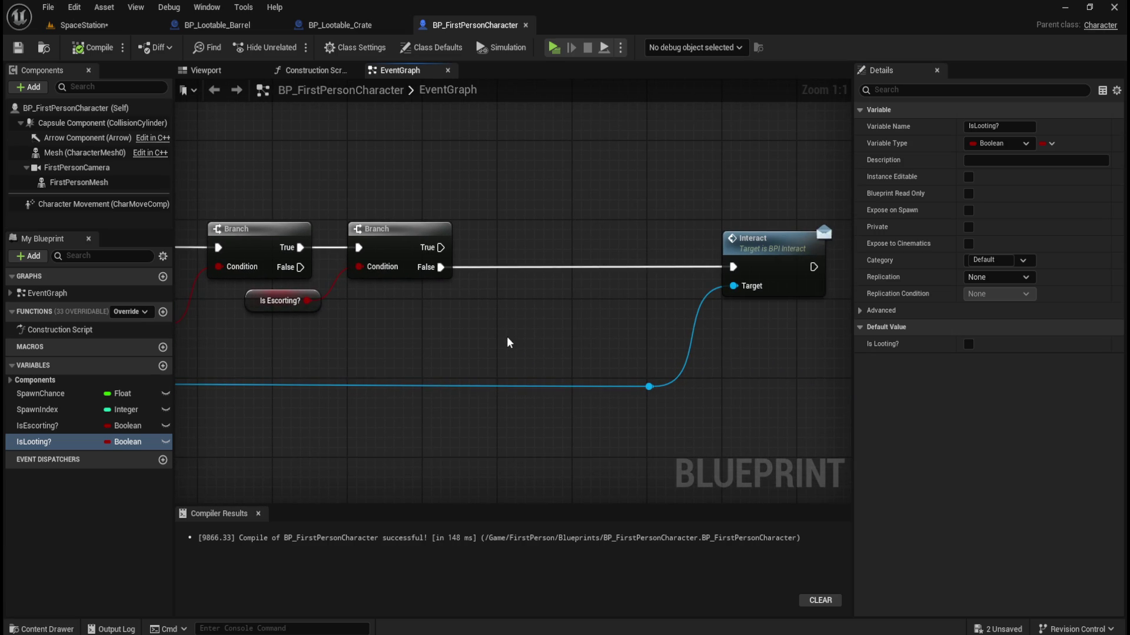
mouse_move(41, 442)
mouse_down()
mouse_move(492, 286)
mouse_move(493, 297)
mouse_move(389, 333)
mouse_up()
click(525, 321)
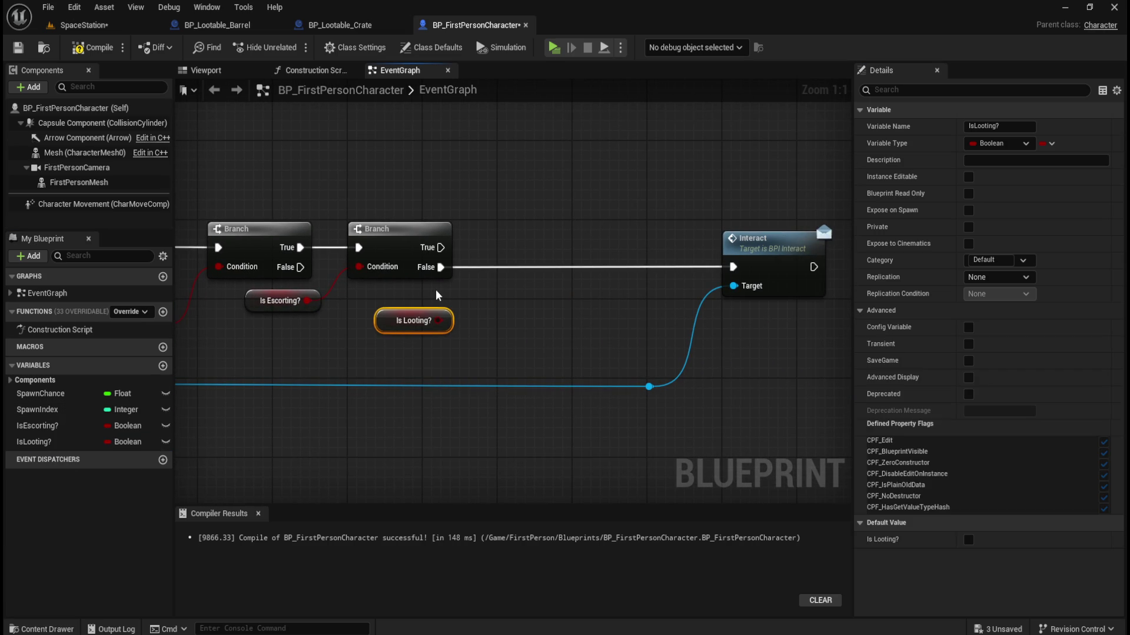
Add a new Branch off the Is Escorting? branch's False output, with Is Looting? as its condition.
mouse_move(441, 268)
mouse_down()
mouse_move(581, 261)
mouse_move(565, 249)
mouse_up()
text(branch)
key(Return)
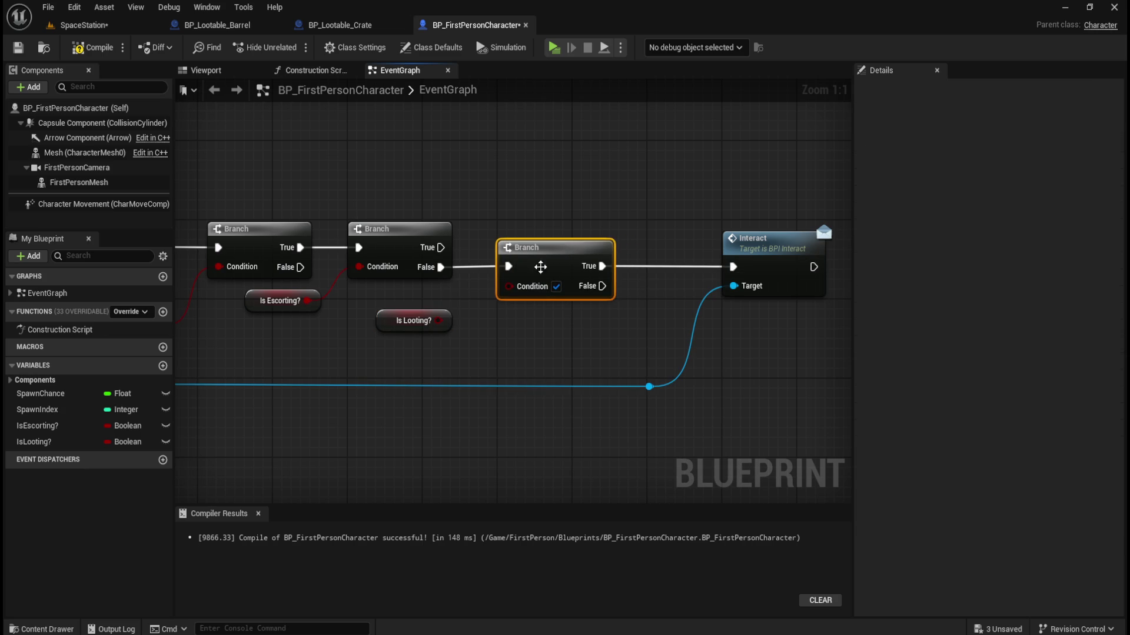
drag(438, 321, 508, 286)
Run Interact from the new Branch's False output and straighten its wire.
mouse_move(396, 322)
mouse_down()
mouse_move(415, 303)
mouse_move(390, 305)
mouse_up()
click(520, 327)
mouse_move(592, 267)
mouse_down()
mouse_move(490, 261)
mouse_move(631, 259)
mouse_up()
alt+click(490, 259)
mouse_move(570, 206)
mouse_down()
mouse_move(730, 293)
mouse_move(739, 218)
mouse_up()
key(q)
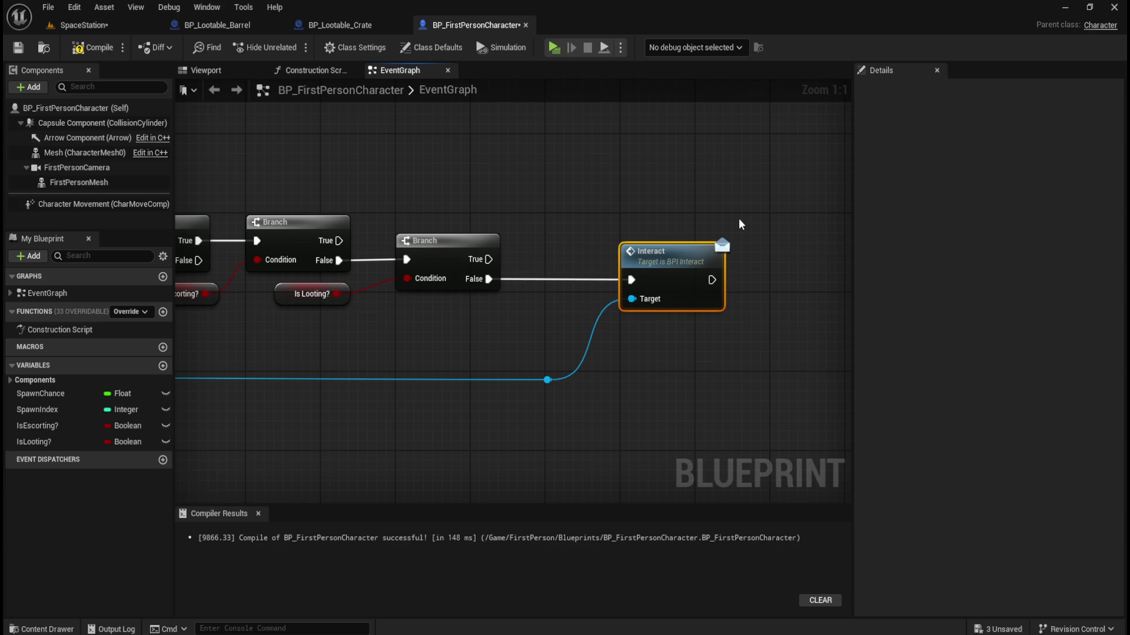
Align the Is Looting? getter and third Branch with the branch chain.
mouse_move(506, 169)
mouse_down()
mouse_move(590, 182)
mouse_move(395, 198)
mouse_move(601, 186)
mouse_move(590, 182)
mouse_move(661, 209)
mouse_move(631, 184)
mouse_move(337, 164)
mouse_up()
mouse_move(567, 172)
mouse_down()
mouse_move(470, 190)
mouse_move(486, 166)
mouse_move(466, 259)
mouse_up()
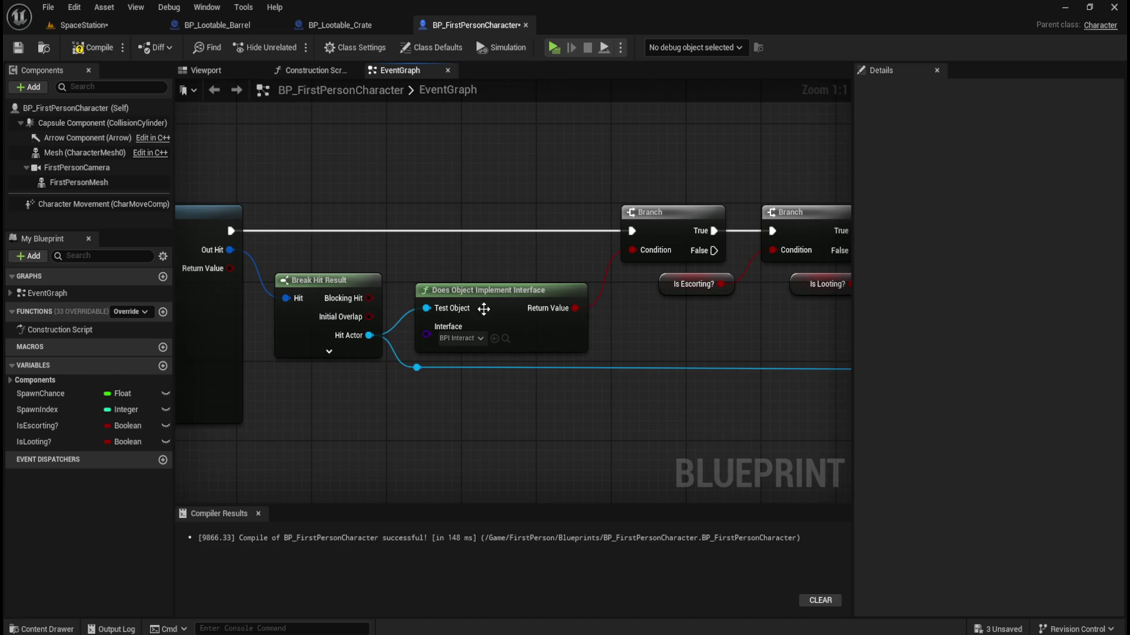
mouse_move(718, 327)
mouse_down()
mouse_move(455, 334)
mouse_move(398, 355)
mouse_move(431, 309)
mouse_move(414, 277)
mouse_up()
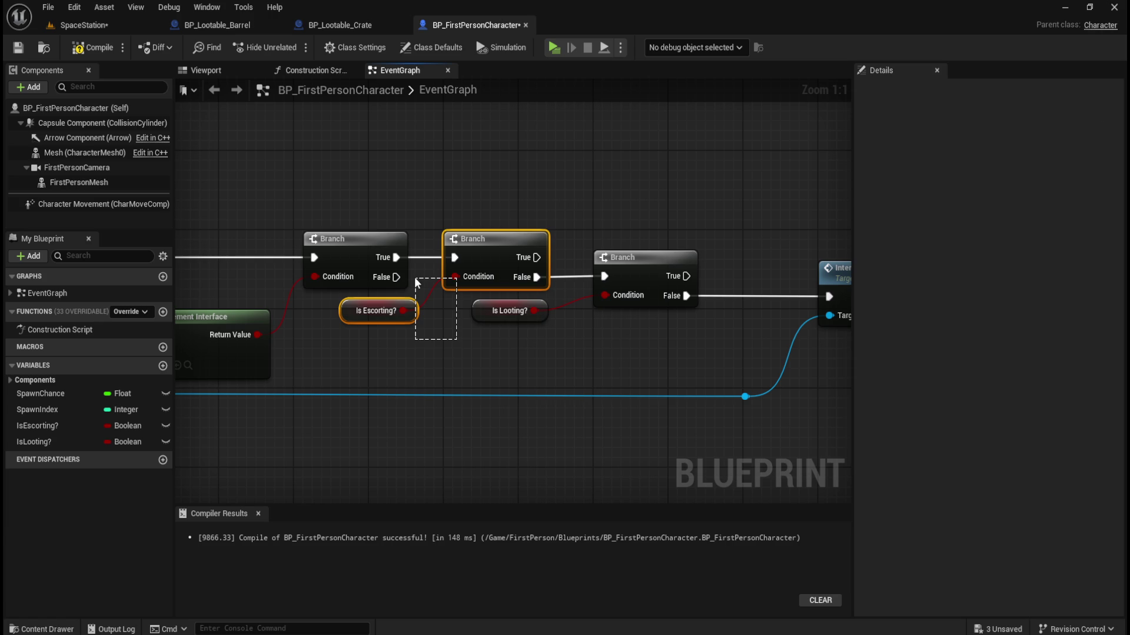
click(589, 344)
drag(589, 344, 514, 353)
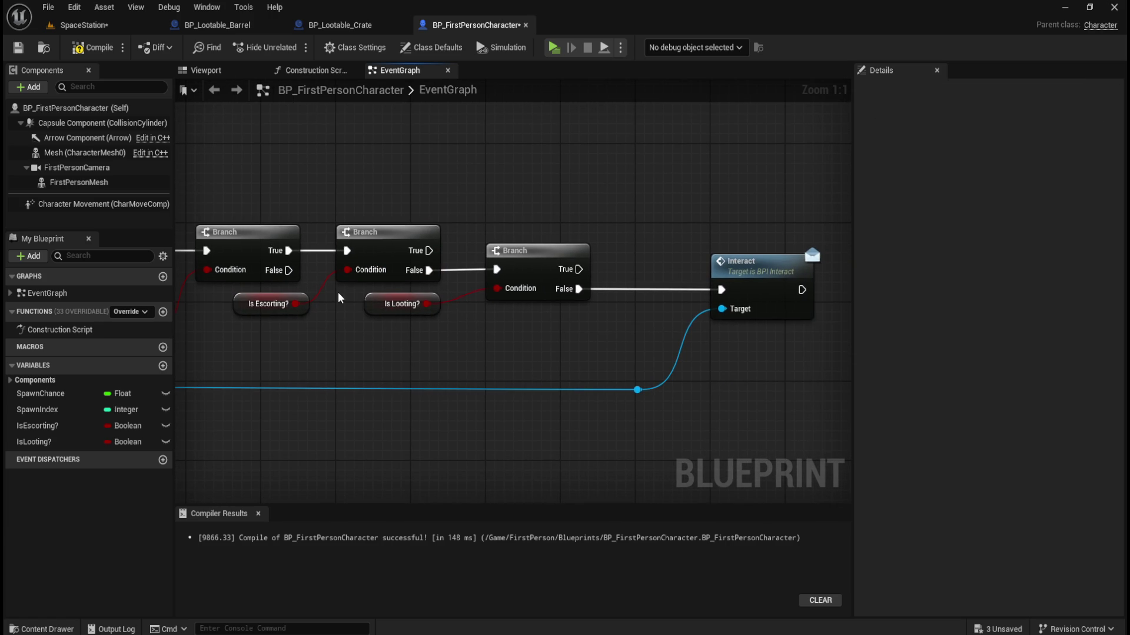
click(393, 308)
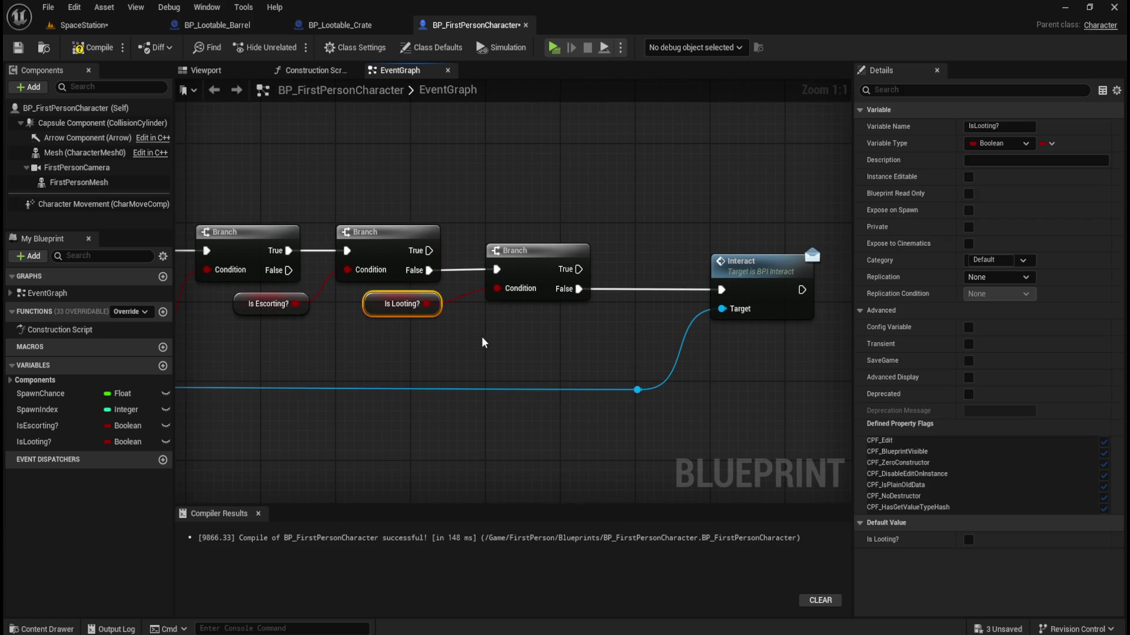
drag(529, 345, 419, 297)
key(q)
key(ctrl+z)
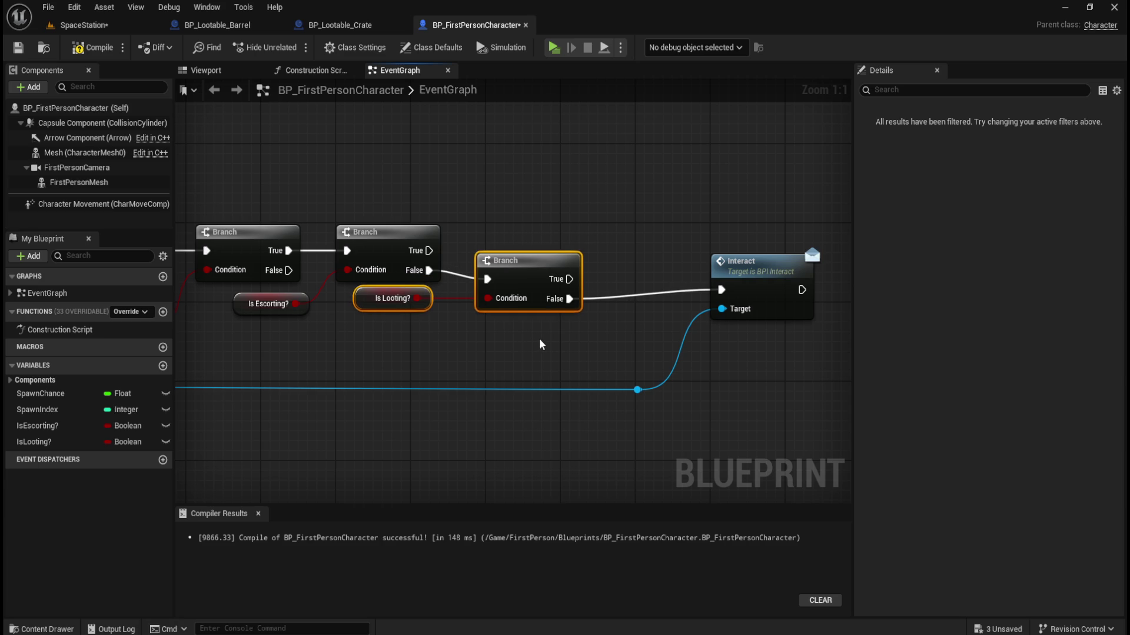
key(q)
key(q)
Move the Is Looting? getter down into its final position beside the branches.
click(446, 341)
click(434, 283)
drag(434, 282, 433, 302)
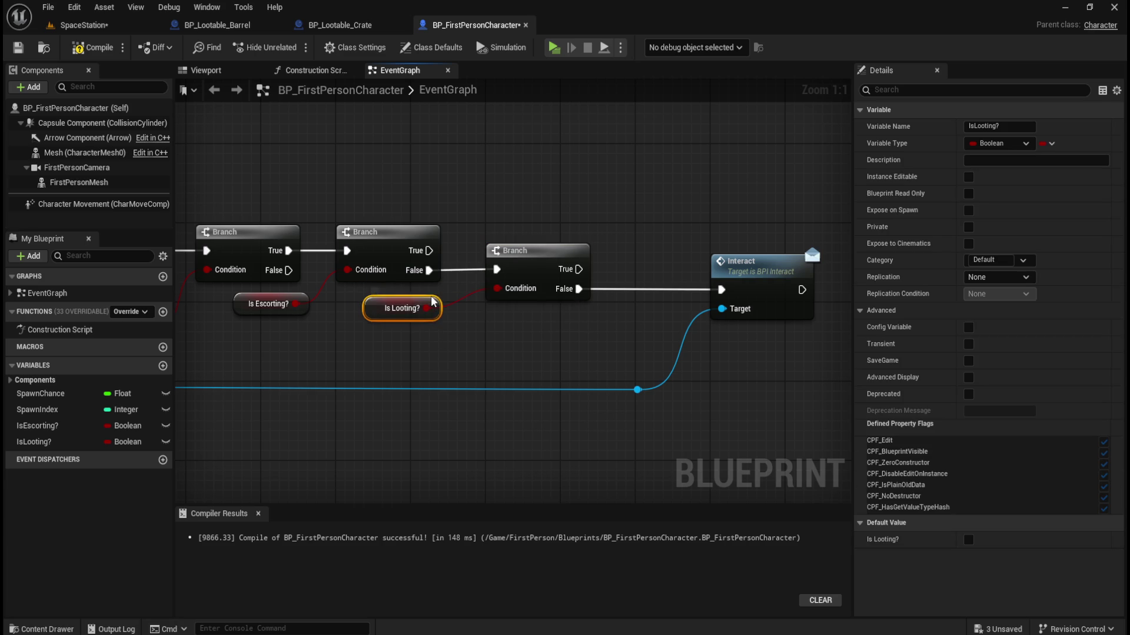
click(591, 224)
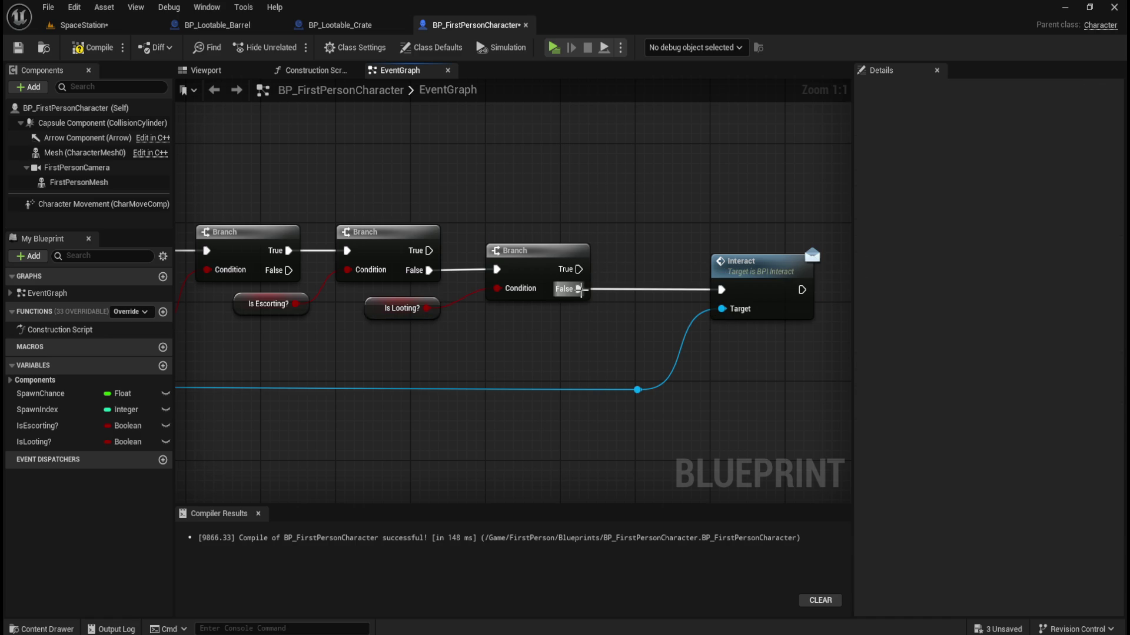
drag(518, 344, 446, 341)
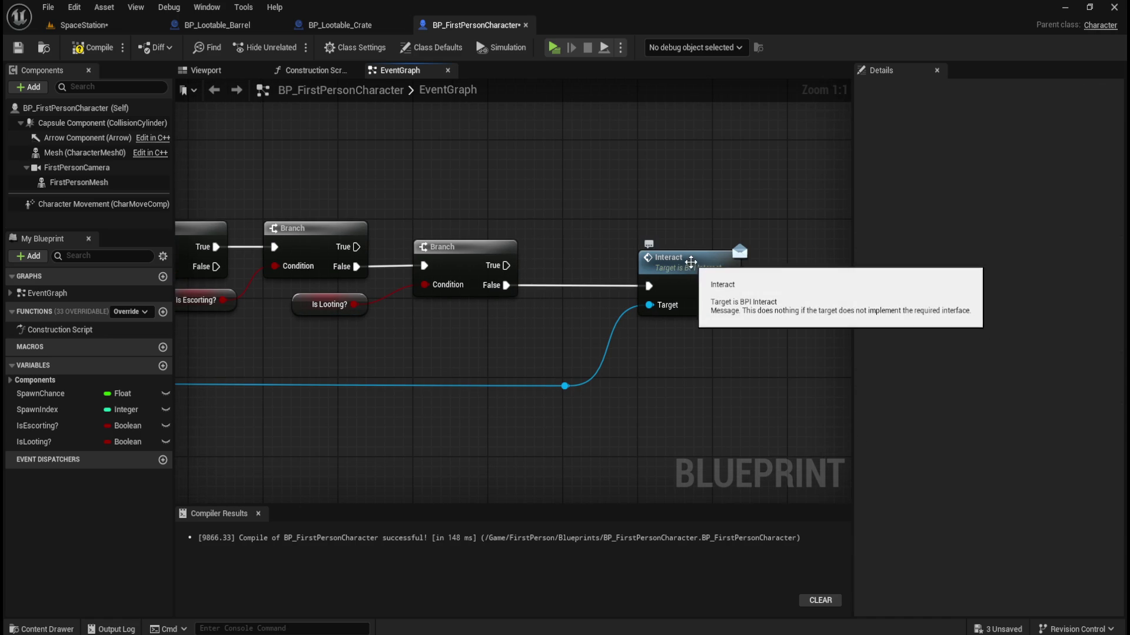
Add a SET Is Looting? node ticked to true, wired right after Interact.
mouse_move(773, 191)
mouse_down()
mouse_move(665, 336)
mouse_move(596, 325)
mouse_move(652, 340)
mouse_move(630, 369)
mouse_up()
click(696, 171)
mouse_move(36, 445)
mouse_down()
mouse_move(696, 313)
mouse_move(794, 270)
mouse_up()
click(789, 327)
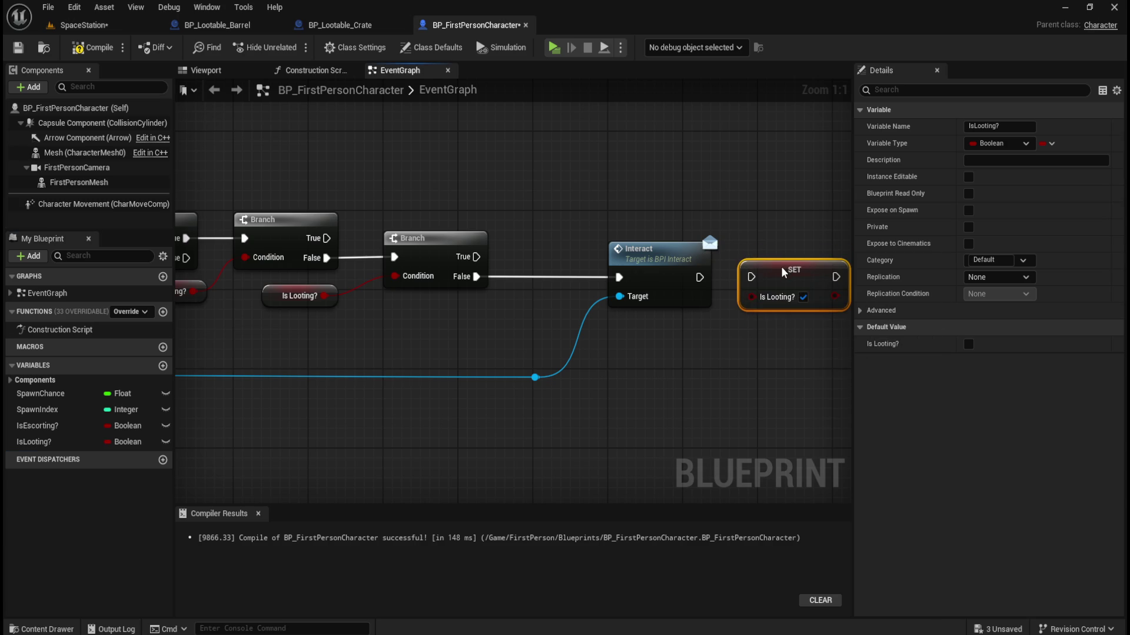
drag(700, 277, 751, 276)
click(709, 268)
click(692, 231)
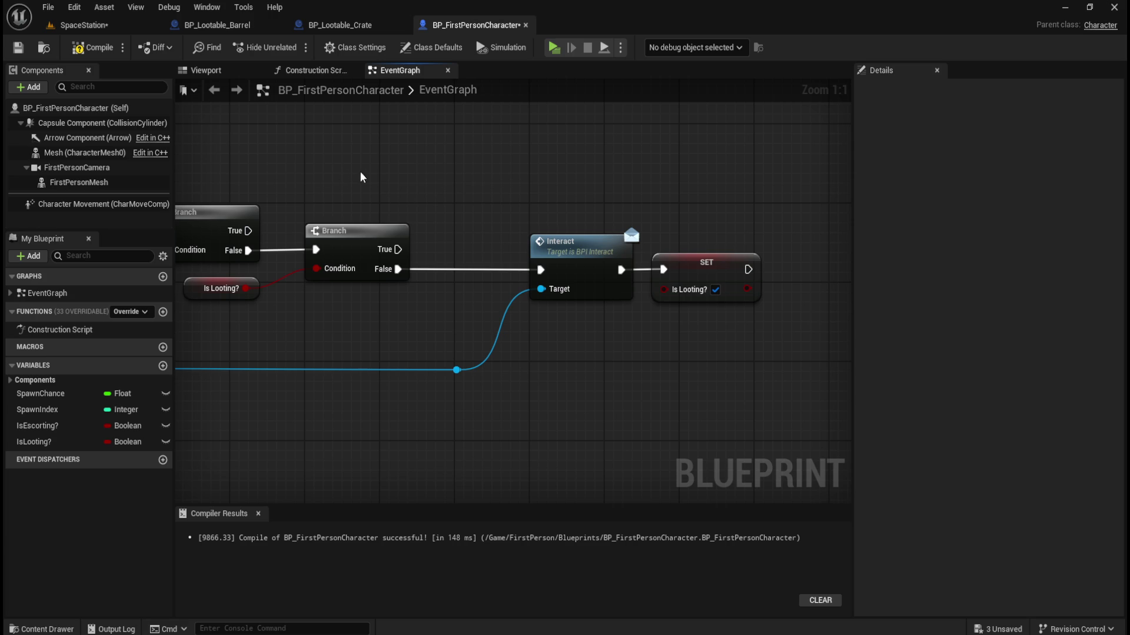
Inspect BP_Lootable_Crate's Delay and Activate nodes in its looting sequence.
click(335, 24)
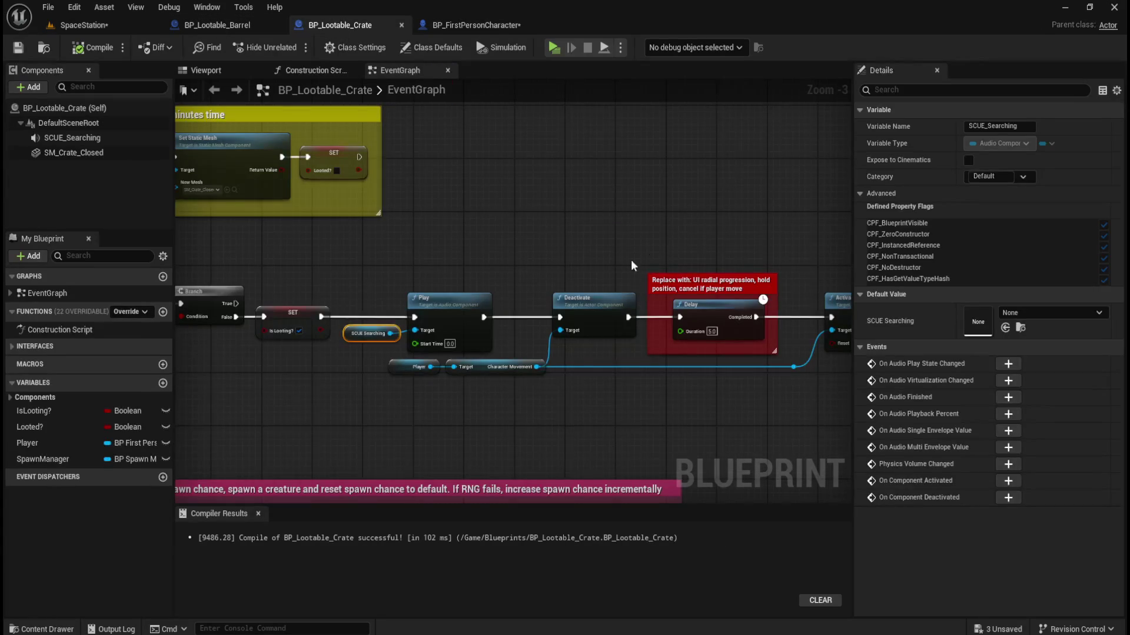
drag(730, 244, 411, 214)
mouse_move(676, 214)
mouse_down()
mouse_move(381, 194)
mouse_move(319, 204)
mouse_up()
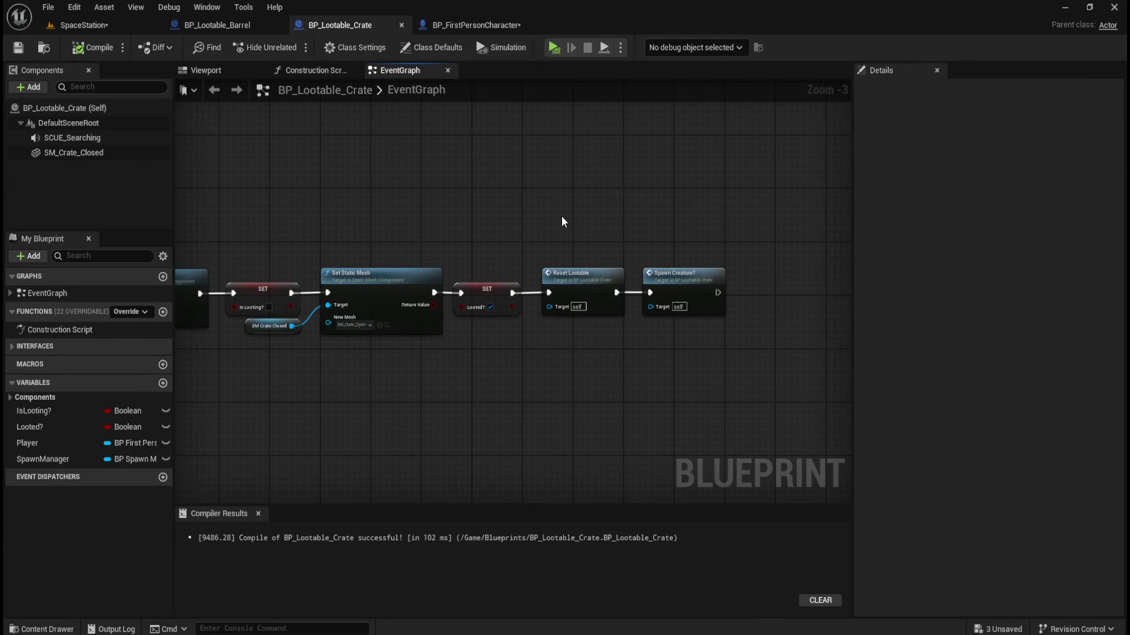
scroll(562, 222, up, 3)
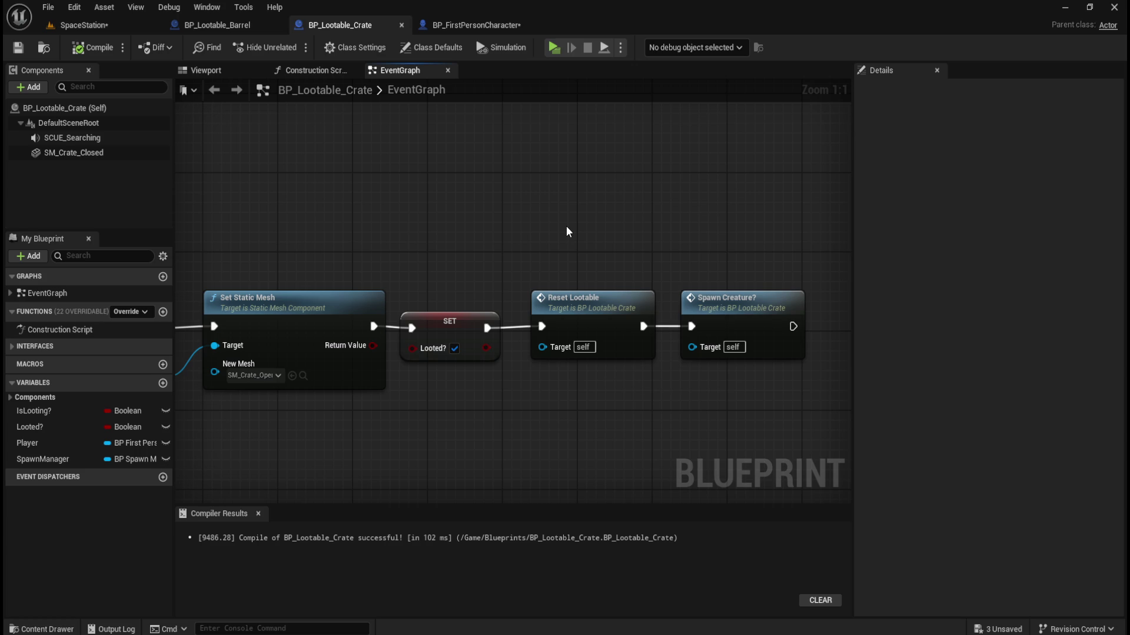
scroll(567, 225, down, 2)
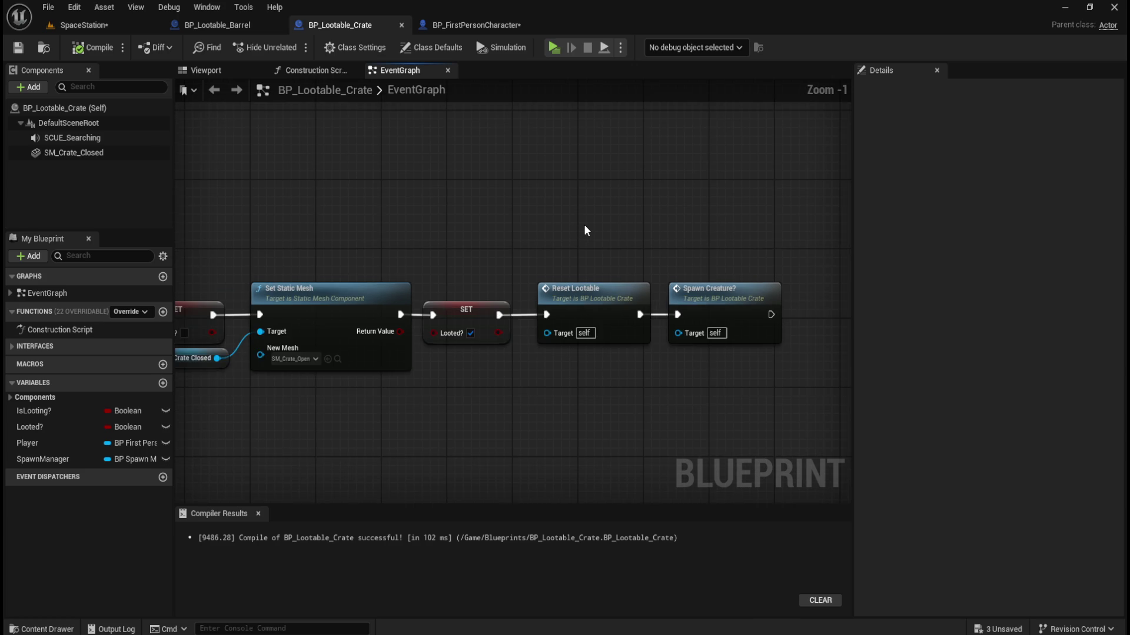
drag(435, 221, 588, 215)
scroll(355, 240, up, 1)
drag(355, 239, 519, 231)
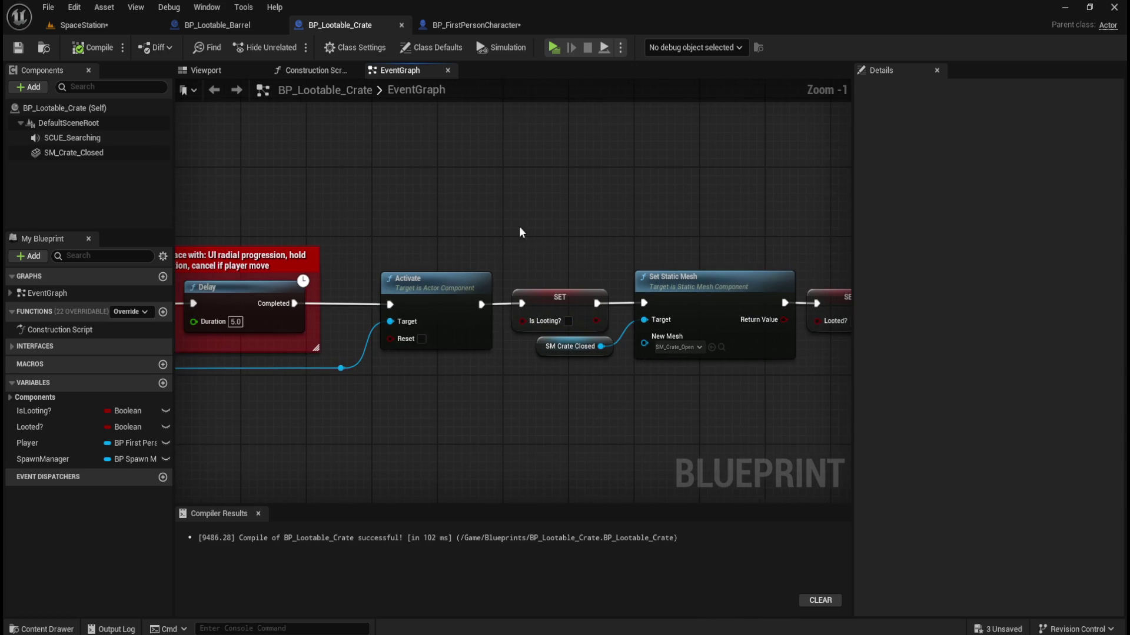
Check the crate's Is Looting? setter and Play/Deactivate nodes, then save BP_FirstPersonCharacter.
drag(618, 226, 553, 295)
mouse_move(417, 232)
mouse_down()
mouse_move(714, 197)
mouse_move(542, 175)
mouse_move(587, 179)
mouse_move(548, 183)
mouse_up()
click(536, 177)
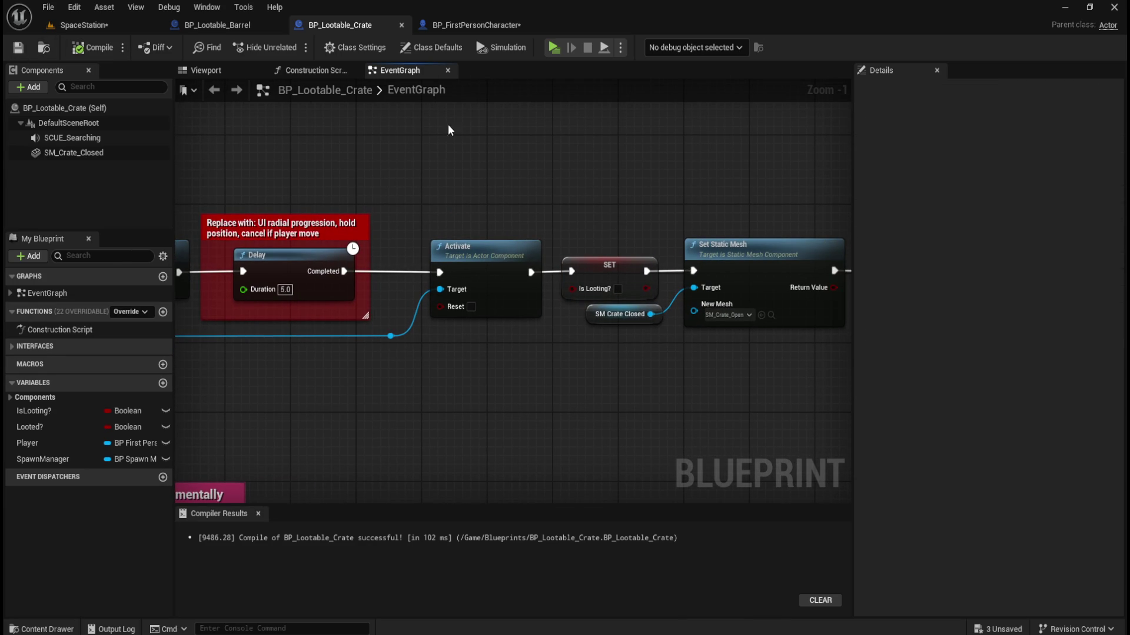
click(476, 25)
click(18, 50)
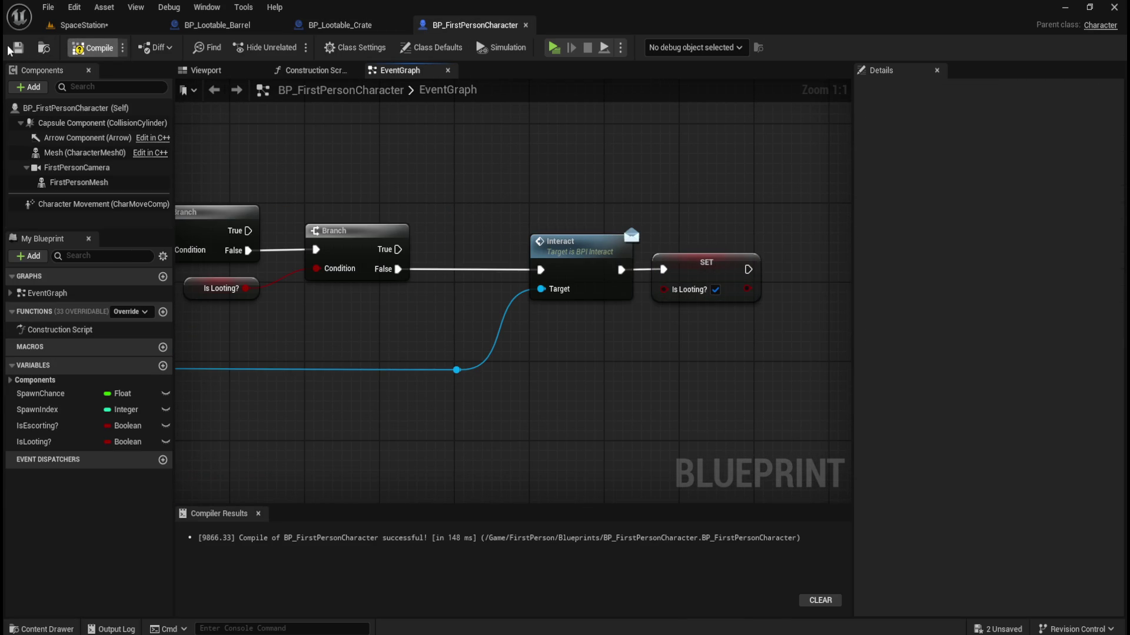
Recompile the character blueprint and save the SpaceStation level.
mouse_move(749, 214)
mouse_down()
mouse_move(680, 308)
mouse_move(654, 312)
mouse_up()
click(533, 167)
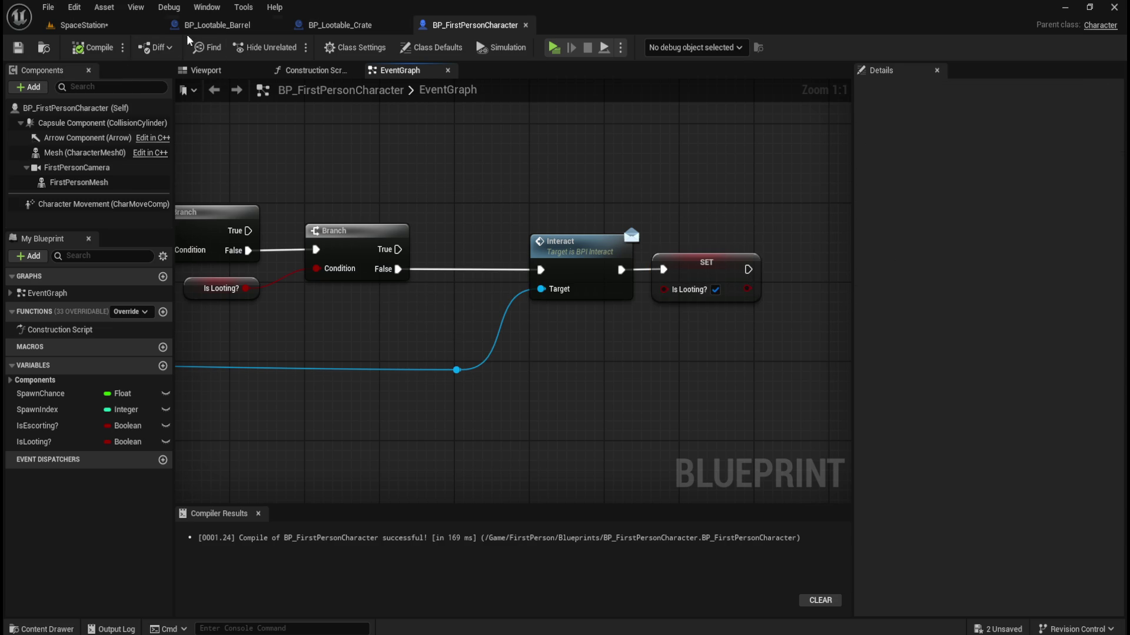
click(345, 27)
click(232, 30)
click(93, 26)
Switch through the tabs to bring up BP_Lootable_Barrel's event graph.
click(17, 48)
click(227, 26)
click(358, 26)
click(223, 24)
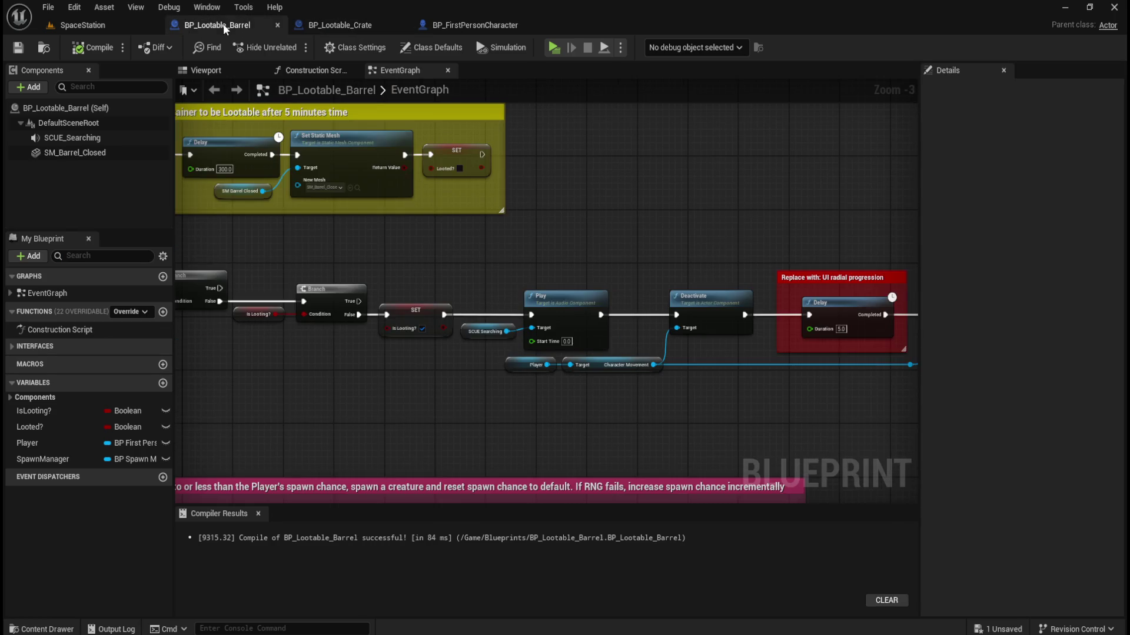
click(326, 26)
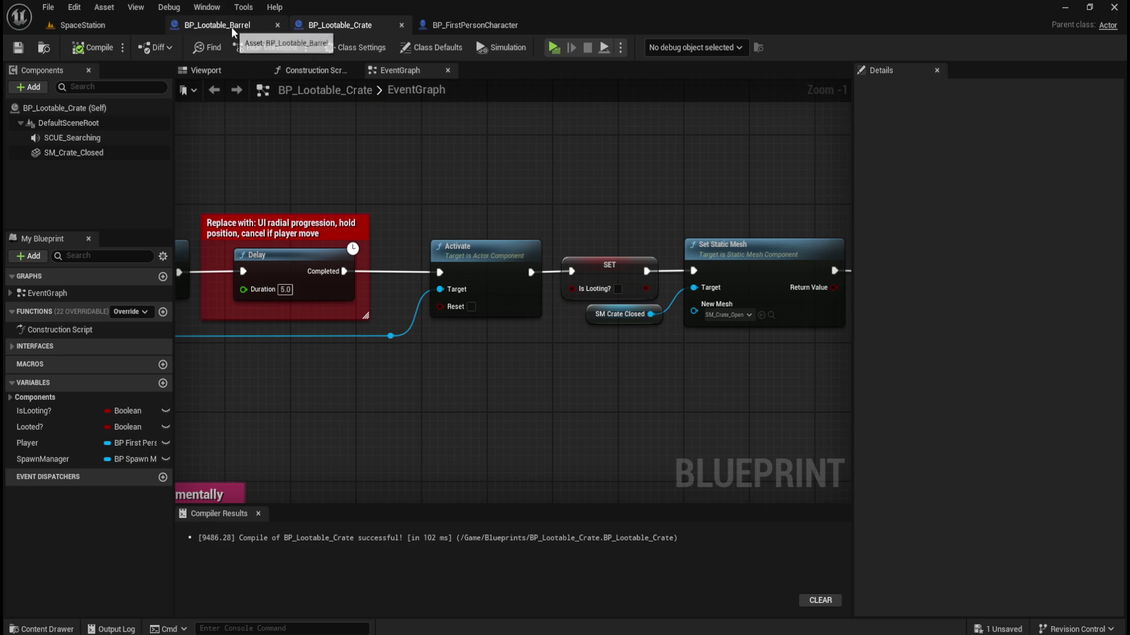
click(231, 26)
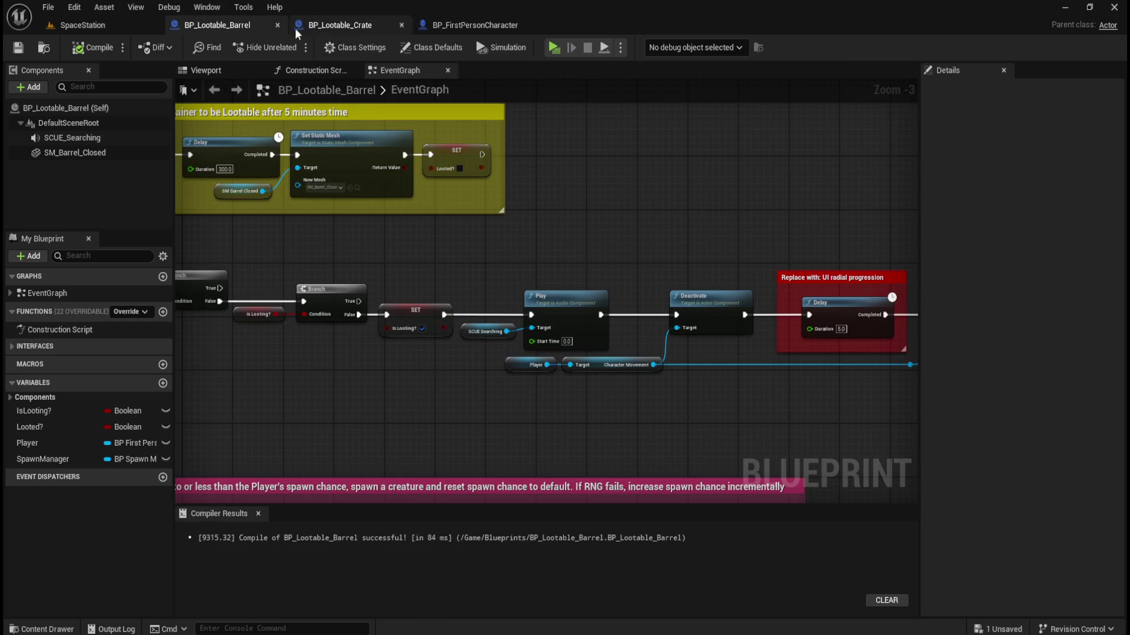
Inspect the barrel's looting chain from Set Static Mesh to the Play and Deactivate nodes.
drag(704, 187, 363, 163)
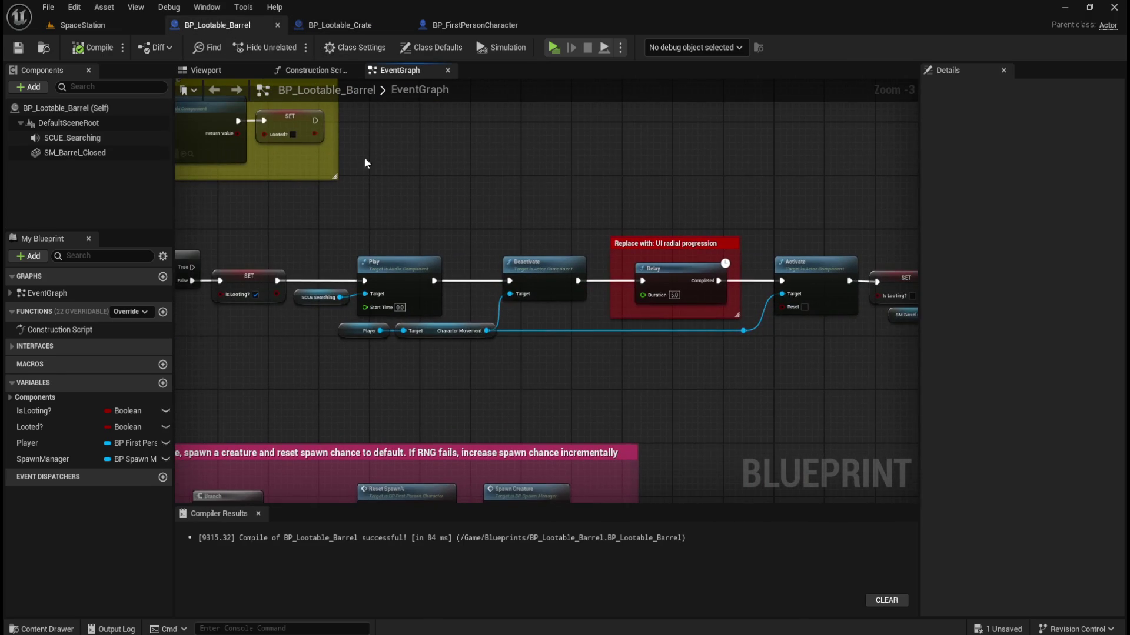
drag(454, 167, 528, 199)
key(ctrl+space)
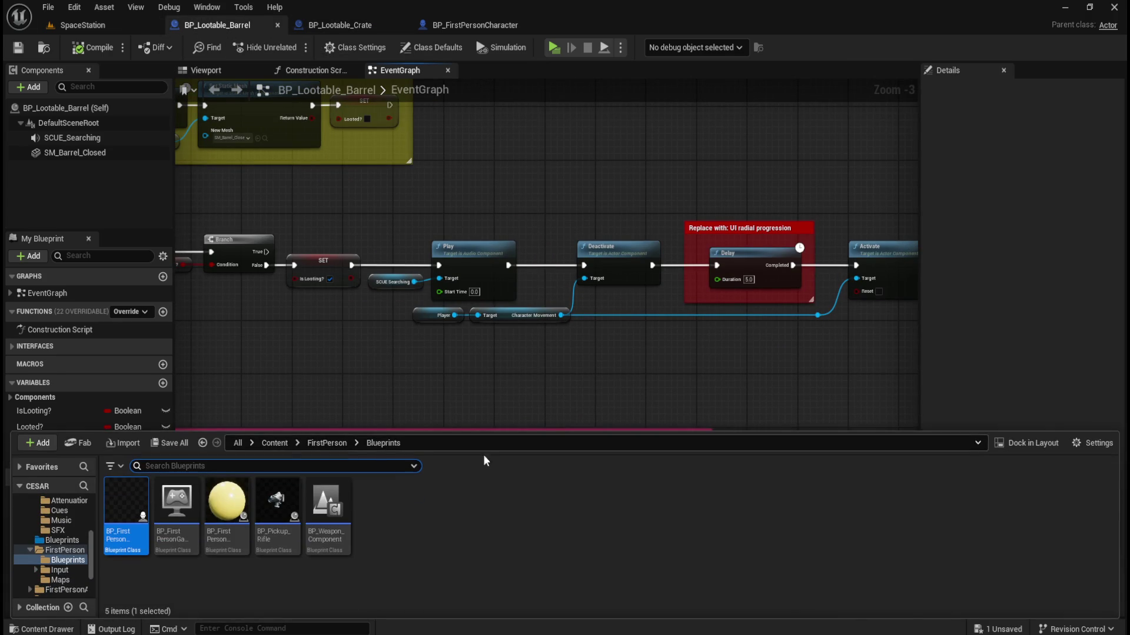
click(548, 197)
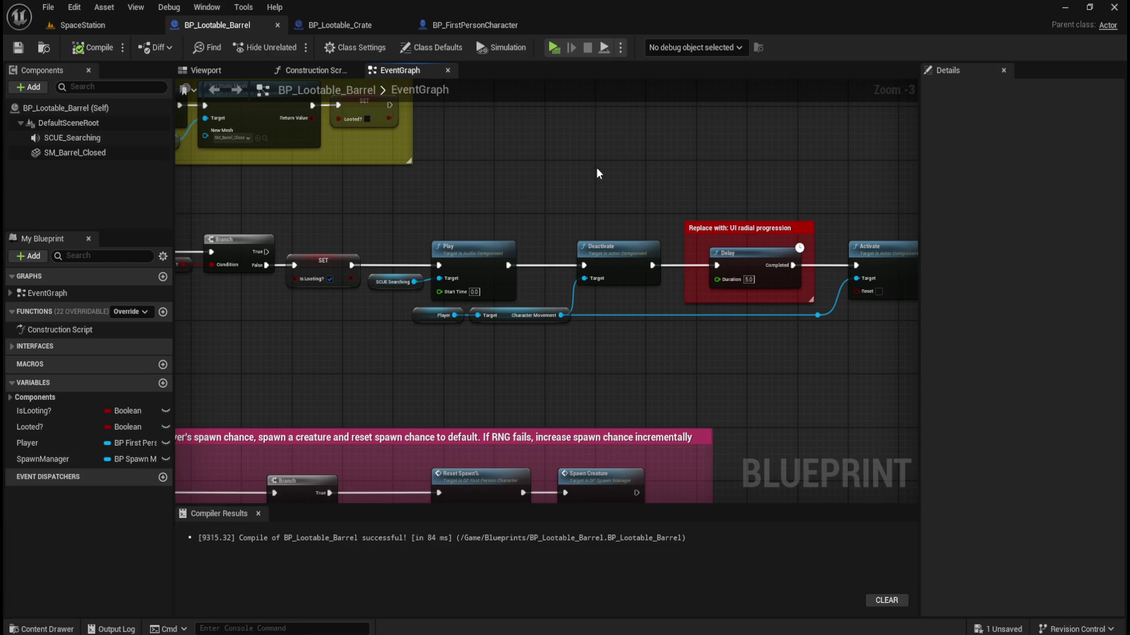
scroll(622, 168, up, 1)
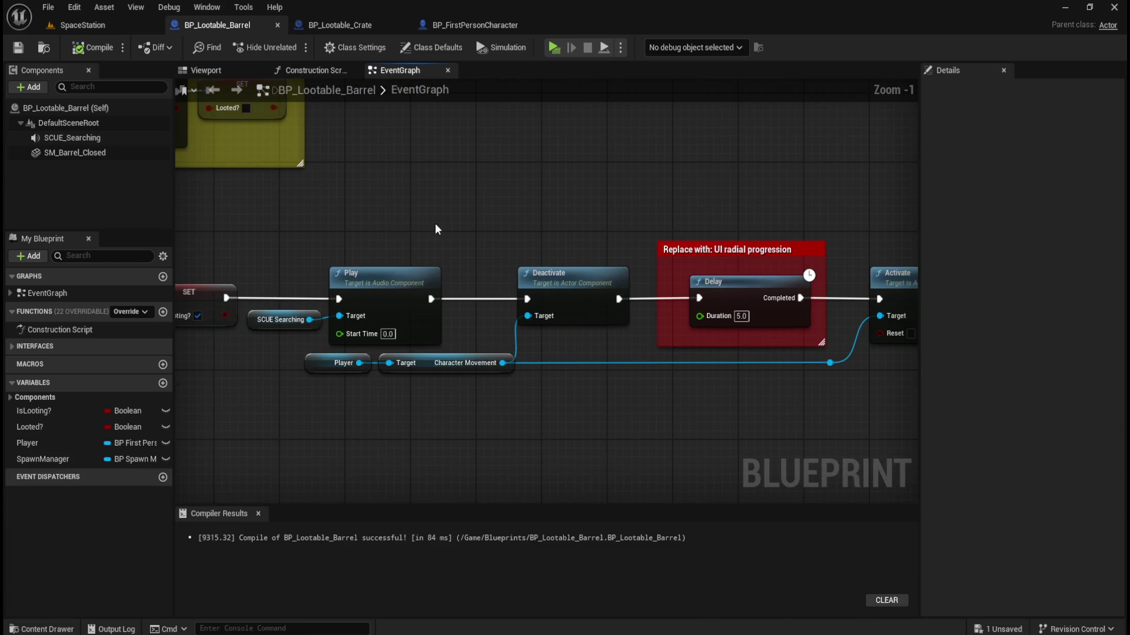
drag(687, 166, 367, 182)
drag(584, 200, 646, 308)
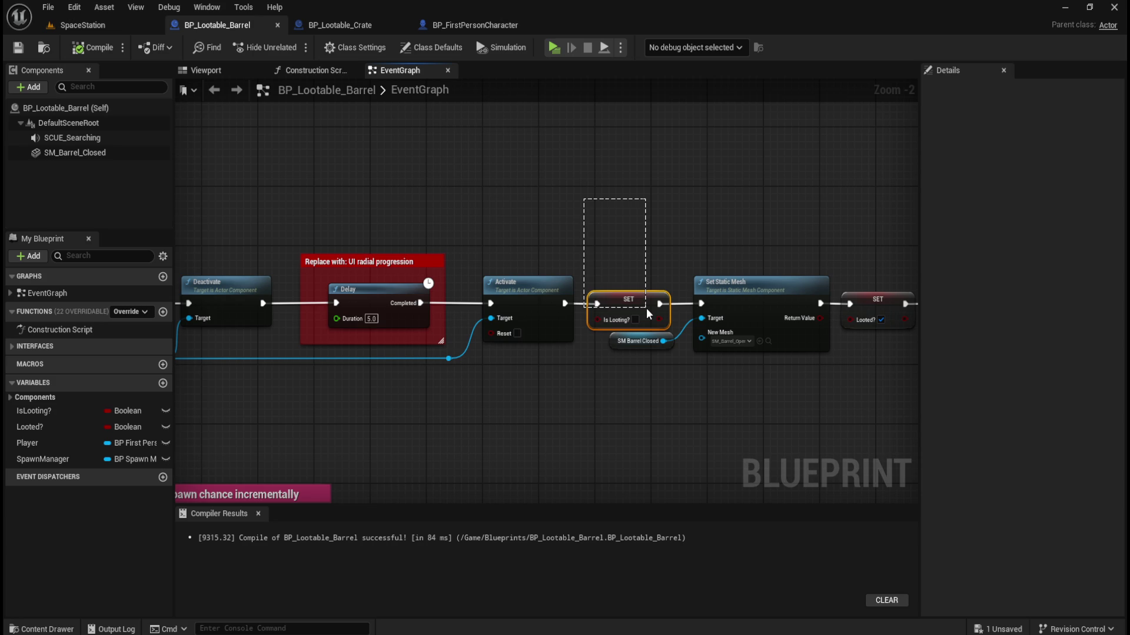
mouse_move(646, 308)
mouse_down()
mouse_move(592, 232)
mouse_move(808, 199)
mouse_up()
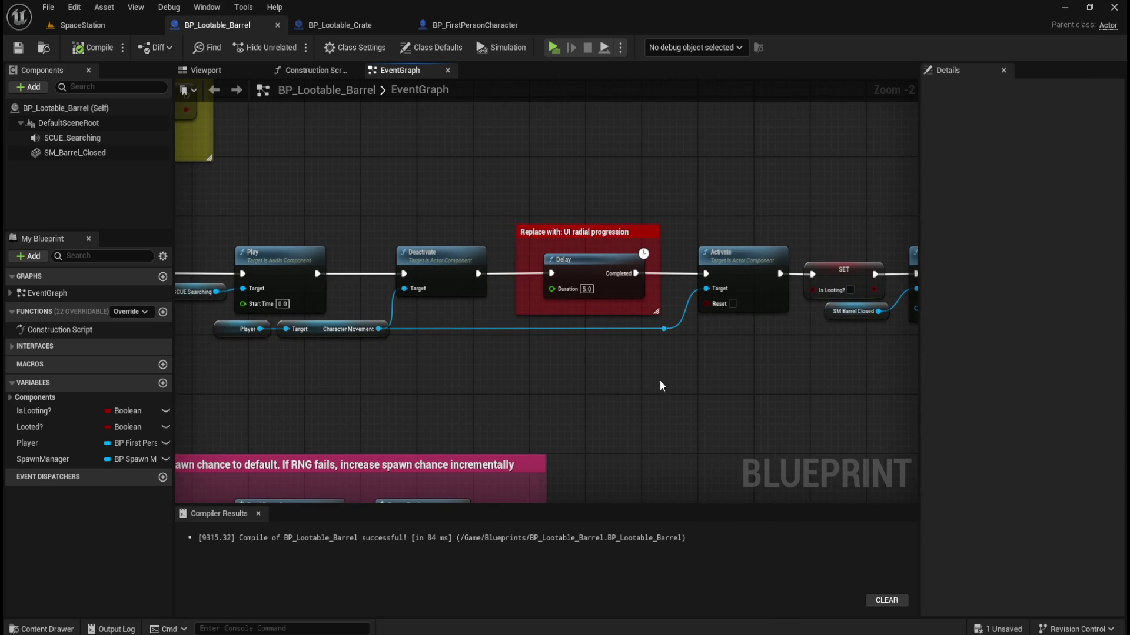
drag(659, 380, 567, 376)
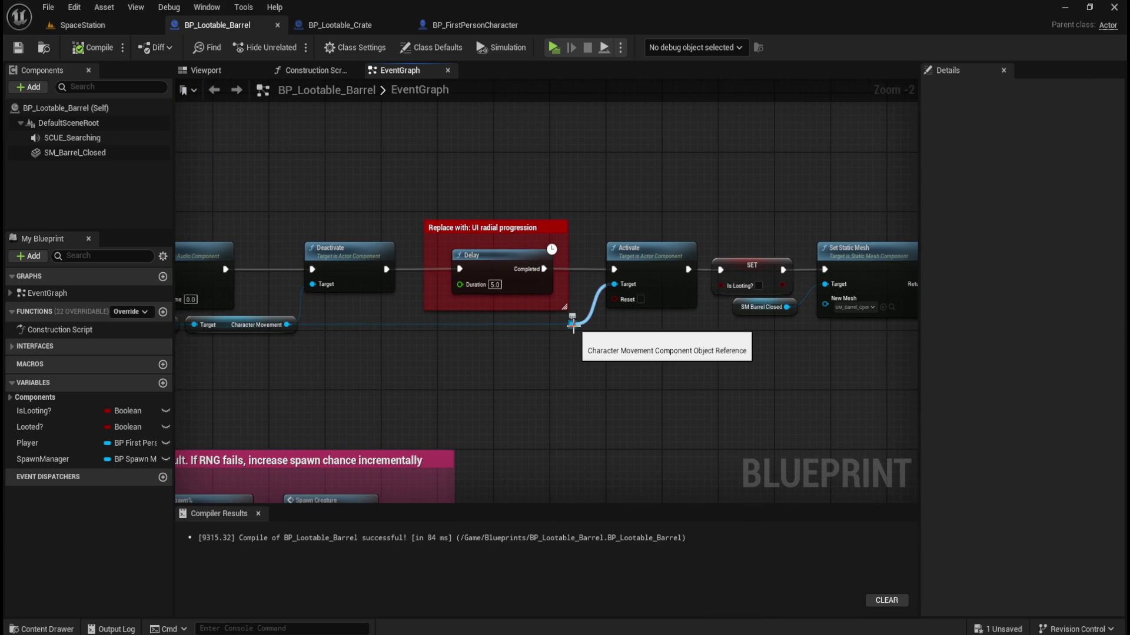
drag(572, 324, 704, 295)
Add a Player-targeted SET Is Looting? node in the barrel, then check the character's setter.
mouse_move(299, 296)
mouse_down()
mouse_move(709, 357)
mouse_move(727, 350)
mouse_up()
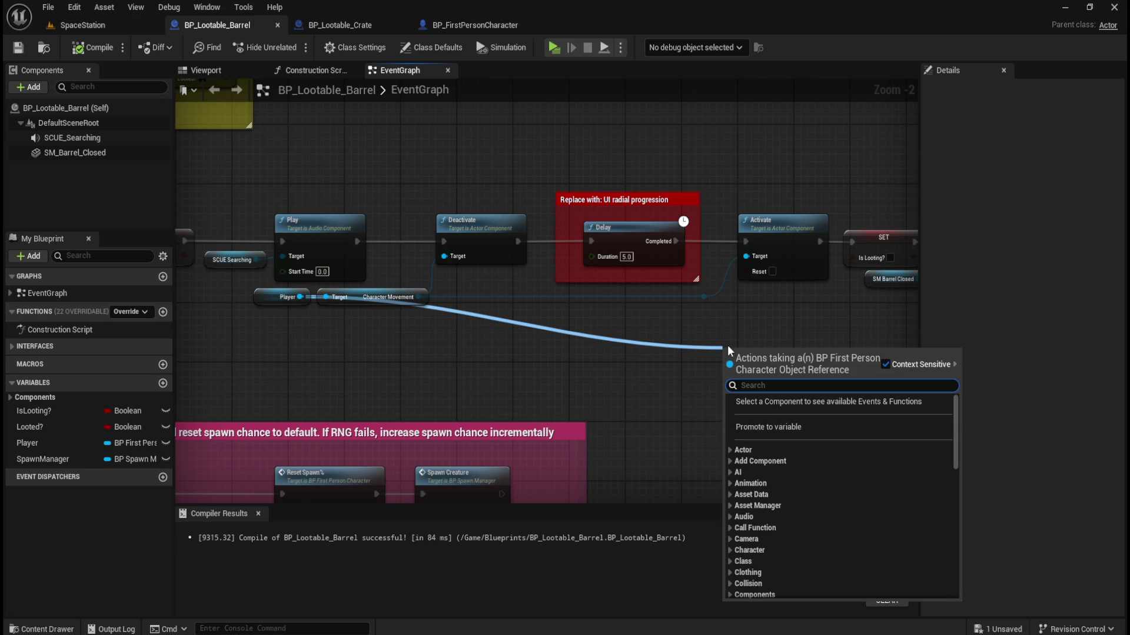
text(set)
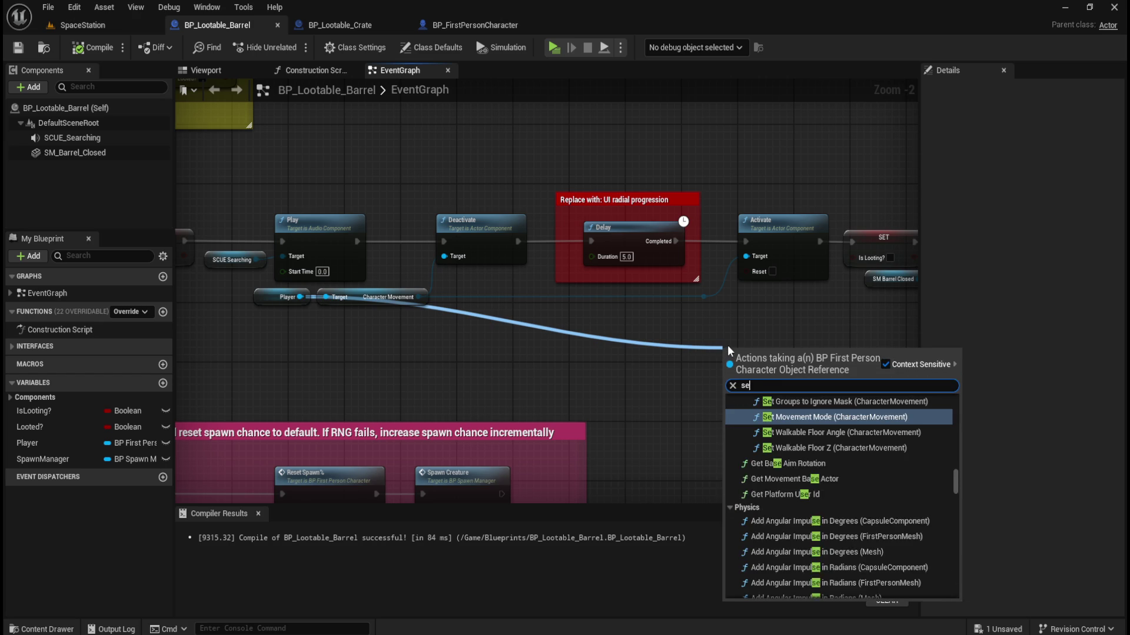
drag(954, 475, 968, 598)
scroll(874, 522, up, 5)
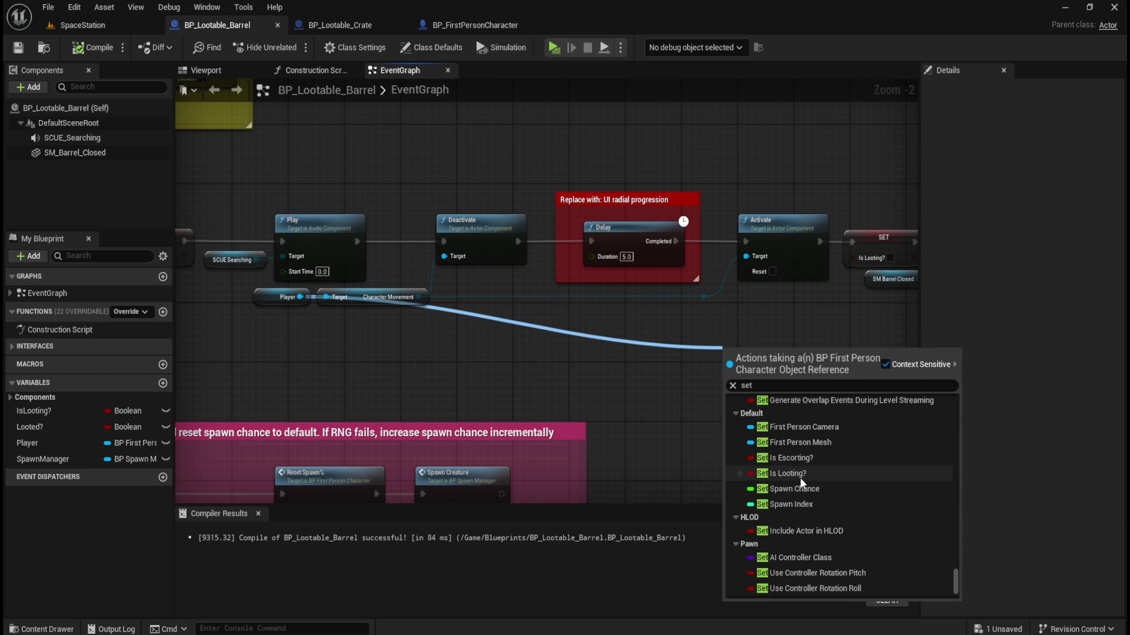
click(811, 473)
drag(777, 355, 824, 336)
click(475, 25)
mouse_move(800, 179)
mouse_down()
mouse_move(655, 365)
mouse_move(640, 367)
mouse_up()
Back in BP_Lootable_Barrel, move the player's setter below the first SET.
click(450, 176)
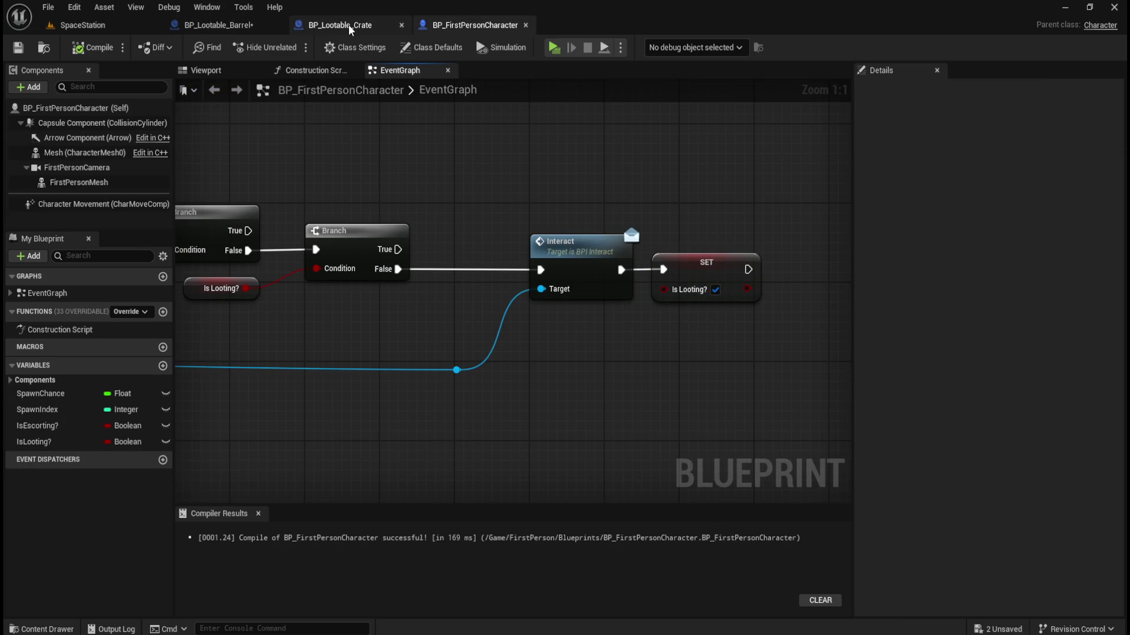
click(182, 24)
mouse_move(856, 321)
mouse_down()
mouse_move(734, 407)
mouse_move(559, 406)
mouse_up()
drag(590, 348, 669, 311)
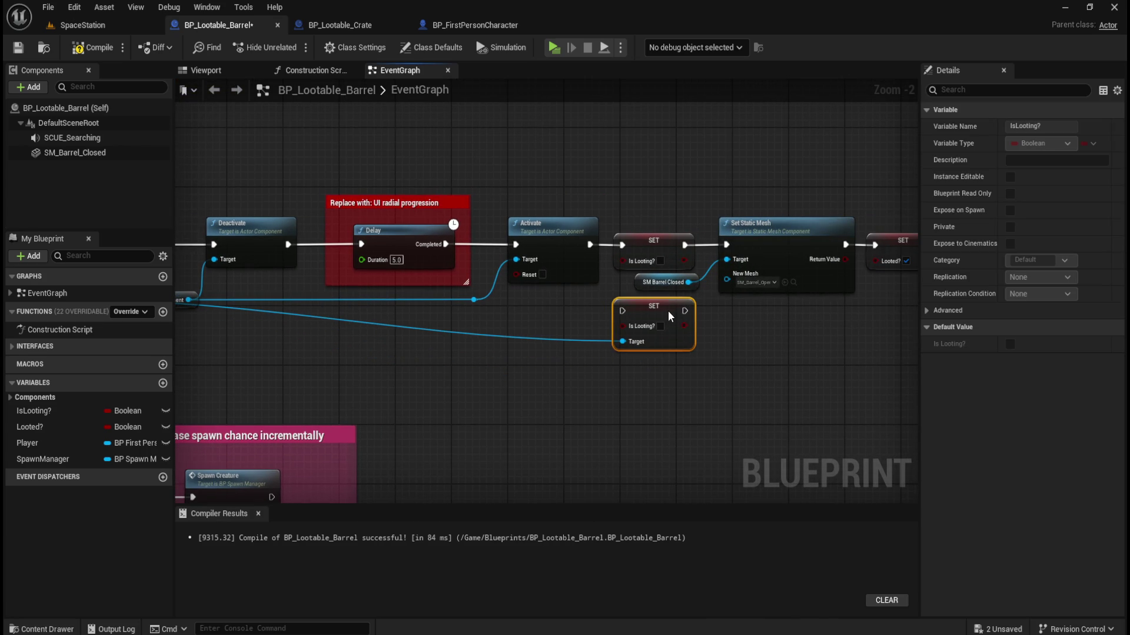
click(651, 266)
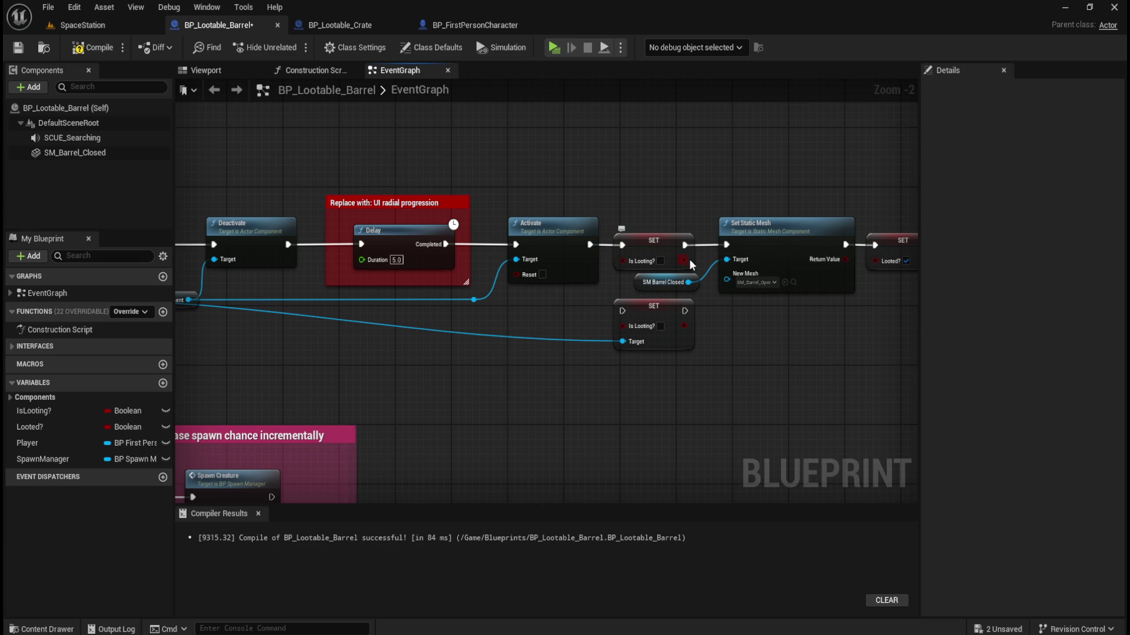
Shift the nodes from SET through Spawn Creature right to make room.
drag(721, 343, 511, 350)
scroll(368, 357, down, 2)
drag(369, 358, 552, 333)
mouse_move(739, 206)
mouse_down()
mouse_move(495, 301)
mouse_move(427, 311)
mouse_up()
drag(428, 312, 428, 312)
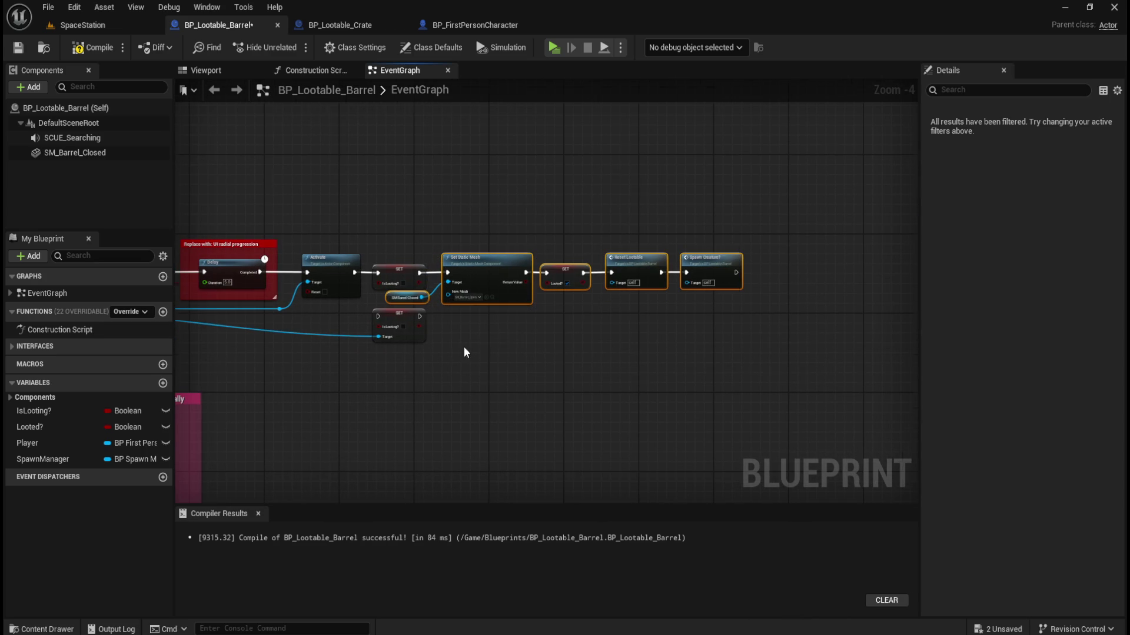
scroll(464, 347, up, 2)
key(f)
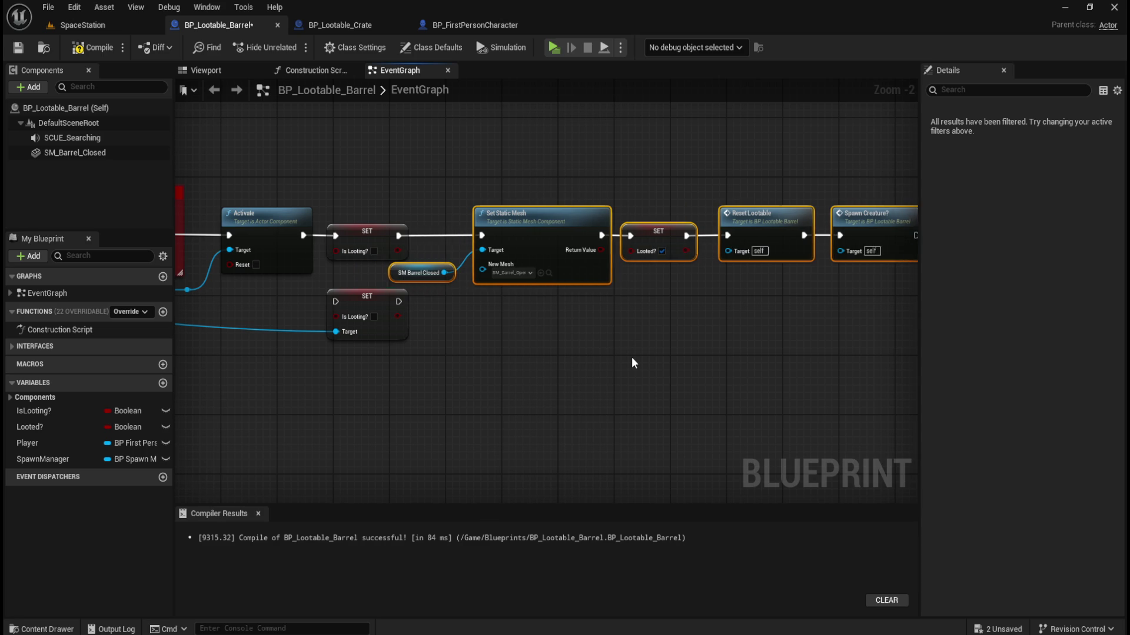
key(f)
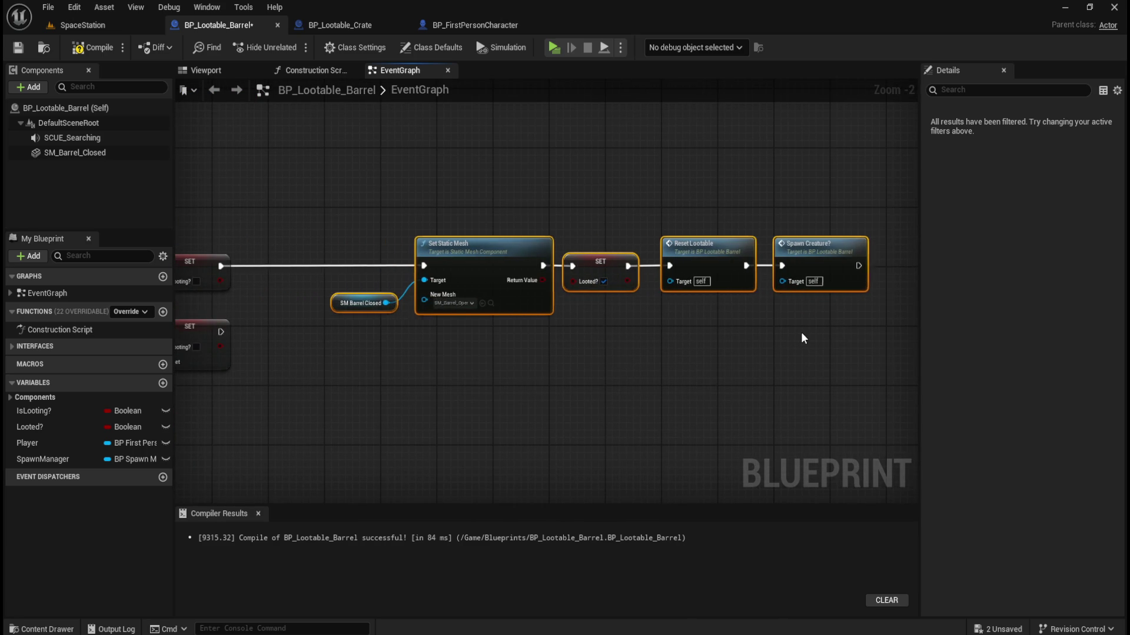
scroll(520, 365, down, 3)
scroll(519, 365, down, 1)
scroll(570, 372, up, 5)
Chain execution from the first SET through the player's setter into Set Static Mesh.
mouse_move(498, 337)
mouse_down()
mouse_move(600, 277)
mouse_move(605, 256)
mouse_up()
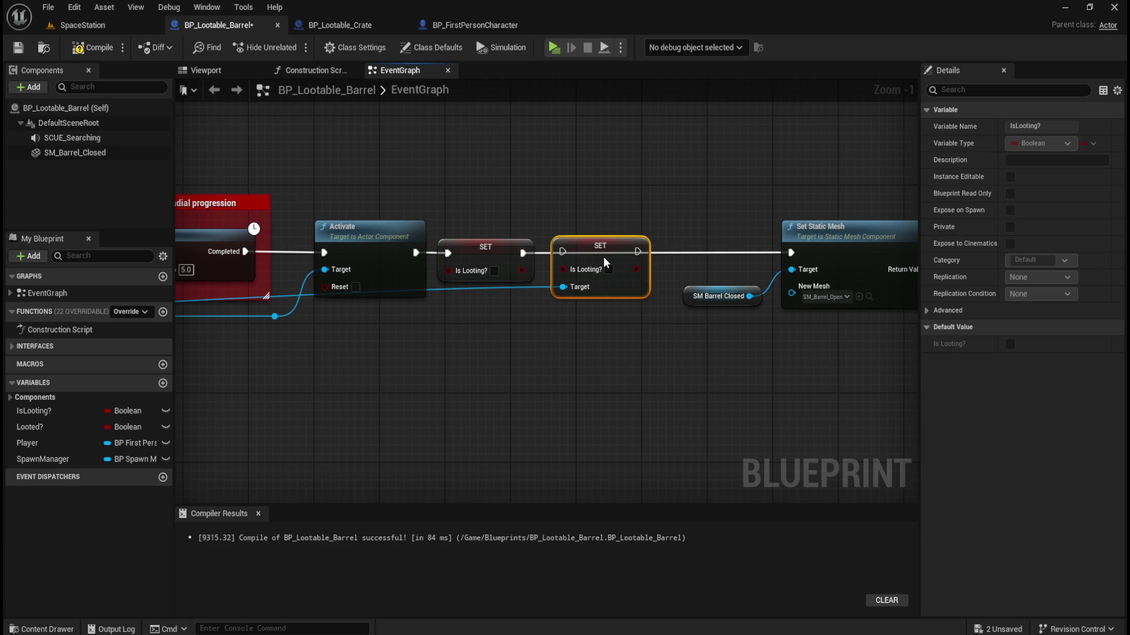
drag(525, 252, 566, 253)
drag(638, 251, 790, 252)
mouse_move(438, 366)
mouse_down()
mouse_move(664, 356)
mouse_move(781, 380)
mouse_move(674, 367)
mouse_up()
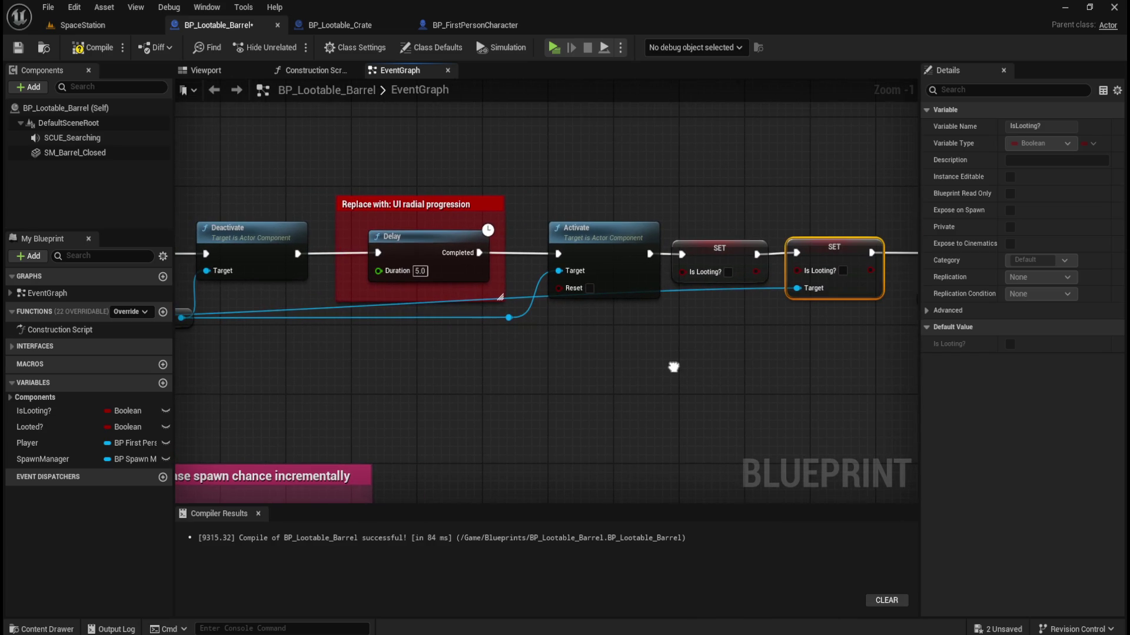
Add two reroute points to route the Player Target wire along a lower path.
double_click(768, 288)
drag(772, 286, 750, 358)
mouse_move(470, 388)
mouse_down()
mouse_move(818, 374)
mouse_move(608, 373)
mouse_up()
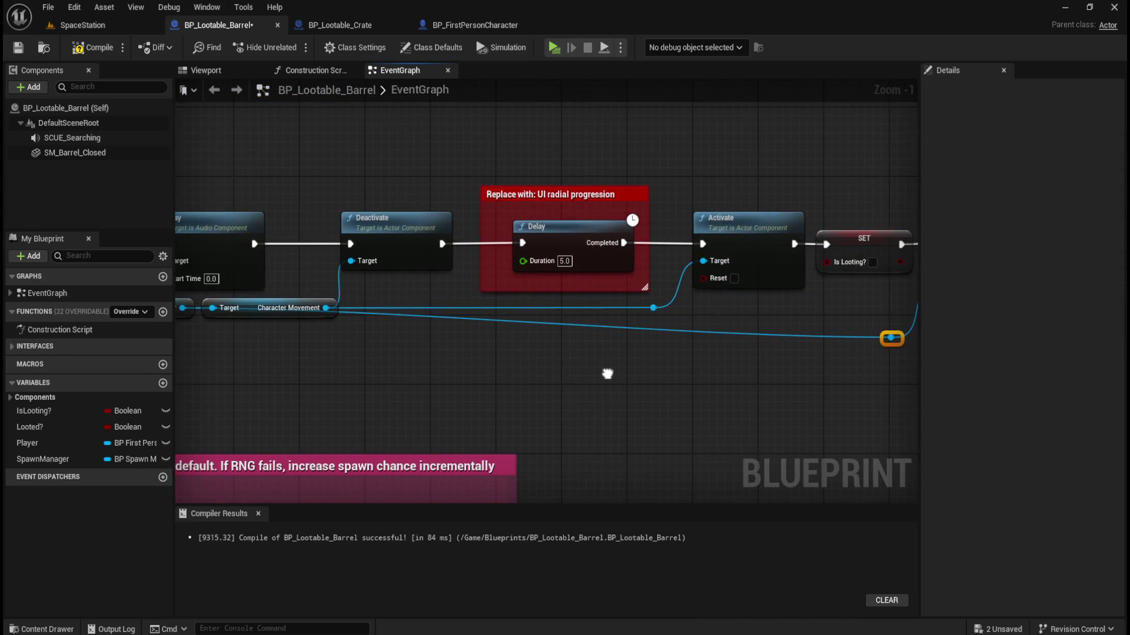
double_click(836, 330)
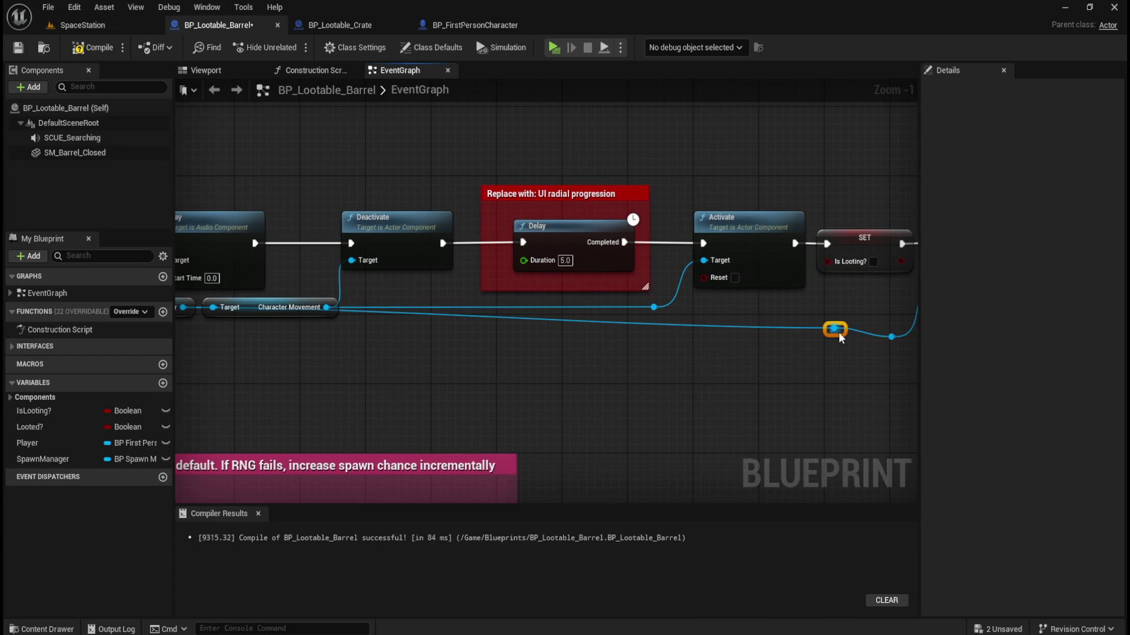
mouse_move(837, 333)
mouse_down()
mouse_move(799, 354)
mouse_move(388, 351)
mouse_up()
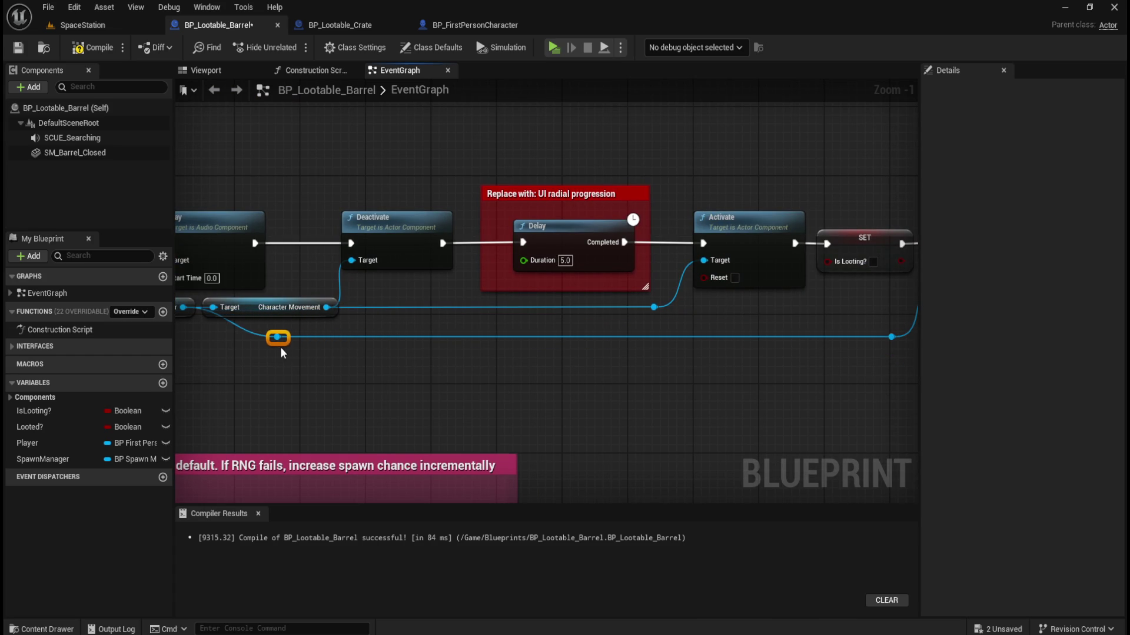
Select the Set Static Mesh through Spawn Creature nodes.
mouse_move(420, 384)
mouse_down()
mouse_move(437, 334)
mouse_move(320, 381)
mouse_up()
scroll(470, 349, down, 2)
mouse_move(469, 349)
mouse_down()
mouse_move(505, 376)
mouse_move(387, 373)
mouse_up()
mouse_move(278, 192)
mouse_down()
mouse_move(450, 165)
mouse_move(801, 340)
mouse_move(815, 357)
mouse_up()
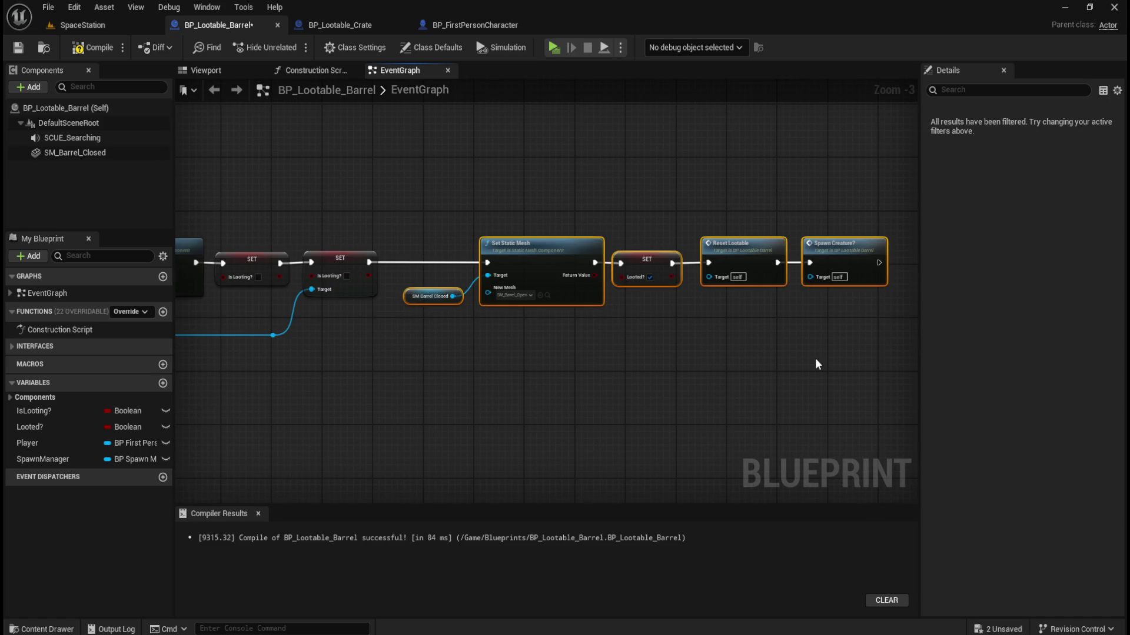
Nudge the selected nodes left then slightly right, and review the chain from Play to SET.
key(Left)
key(Left)
key(Left)
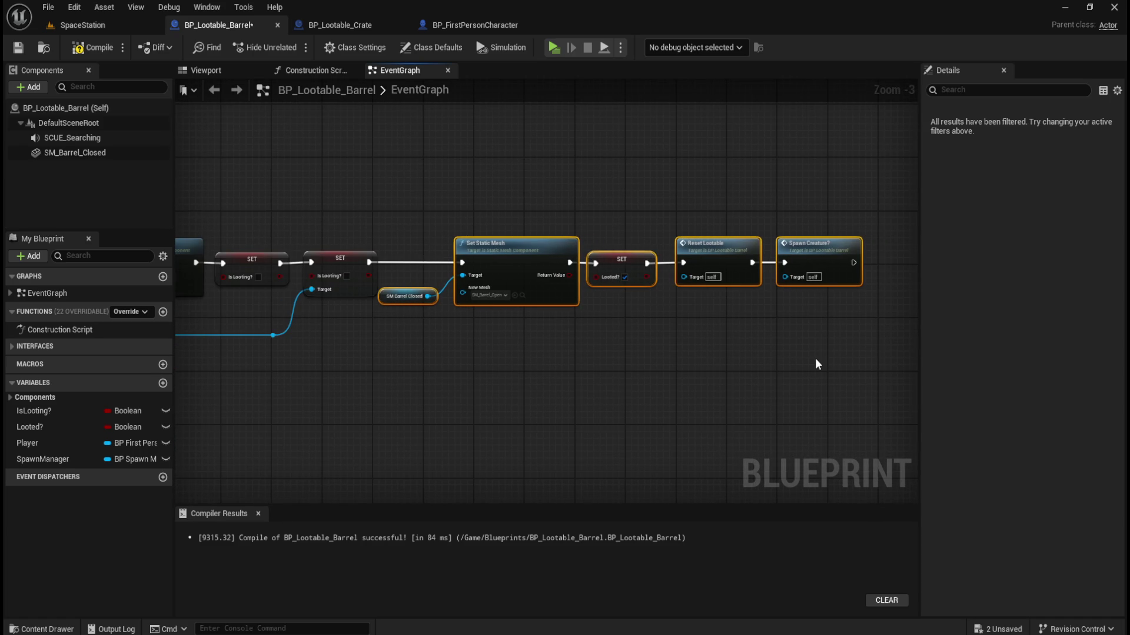
key(Right)
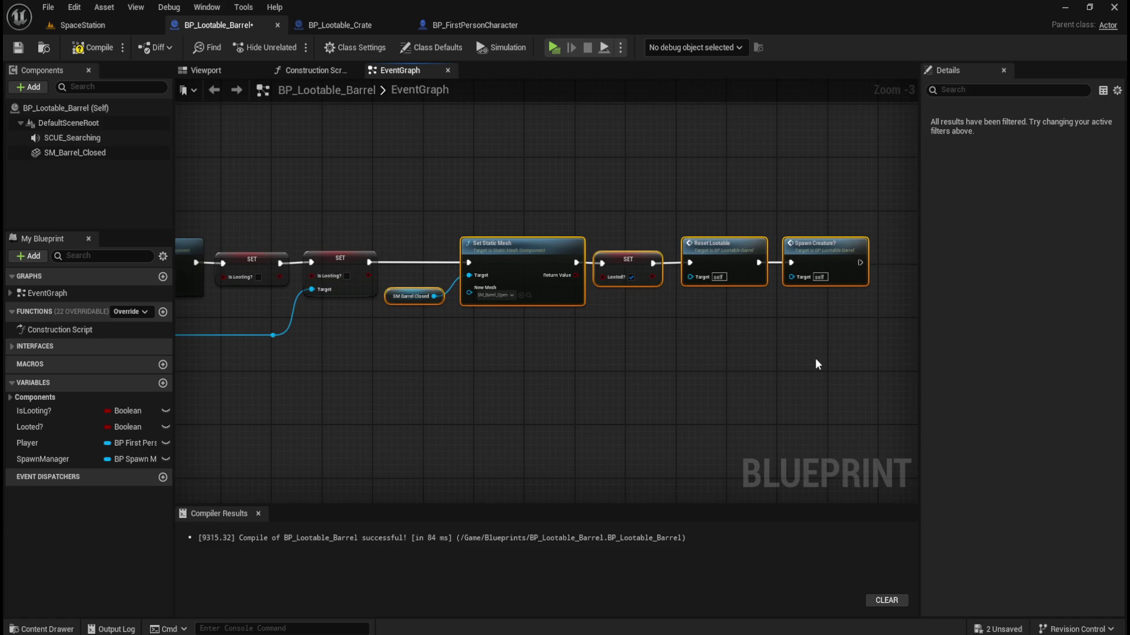
click(815, 363)
mouse_move(443, 383)
mouse_down()
mouse_move(681, 383)
mouse_move(541, 370)
mouse_up()
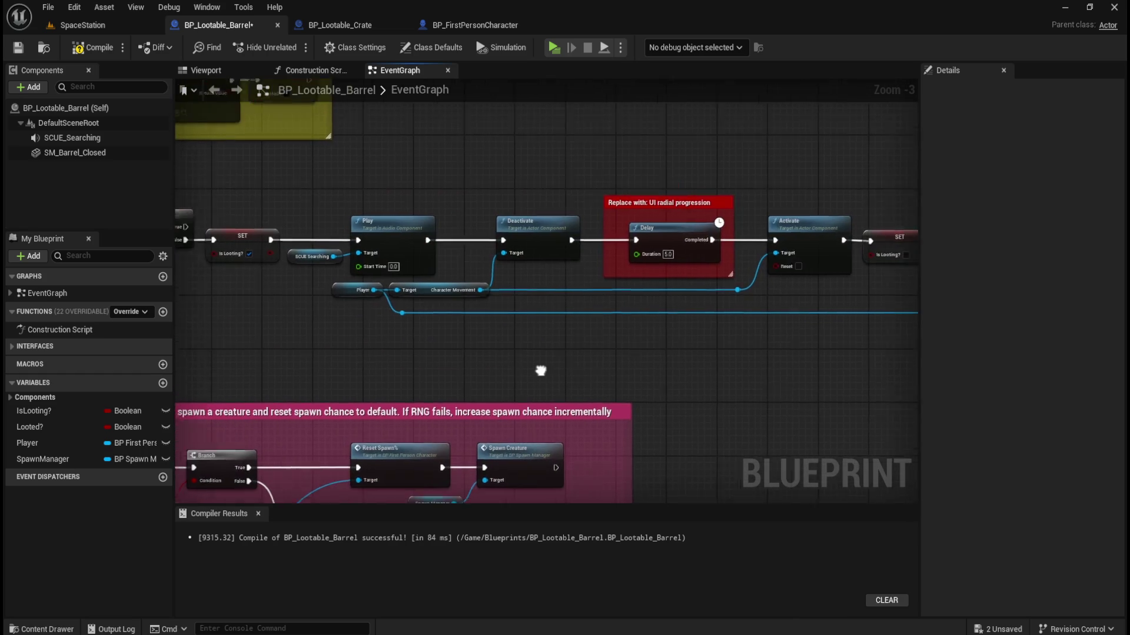
scroll(356, 273, up, 3)
mouse_move(618, 392)
mouse_down()
mouse_move(623, 383)
mouse_move(540, 393)
mouse_move(595, 292)
mouse_up()
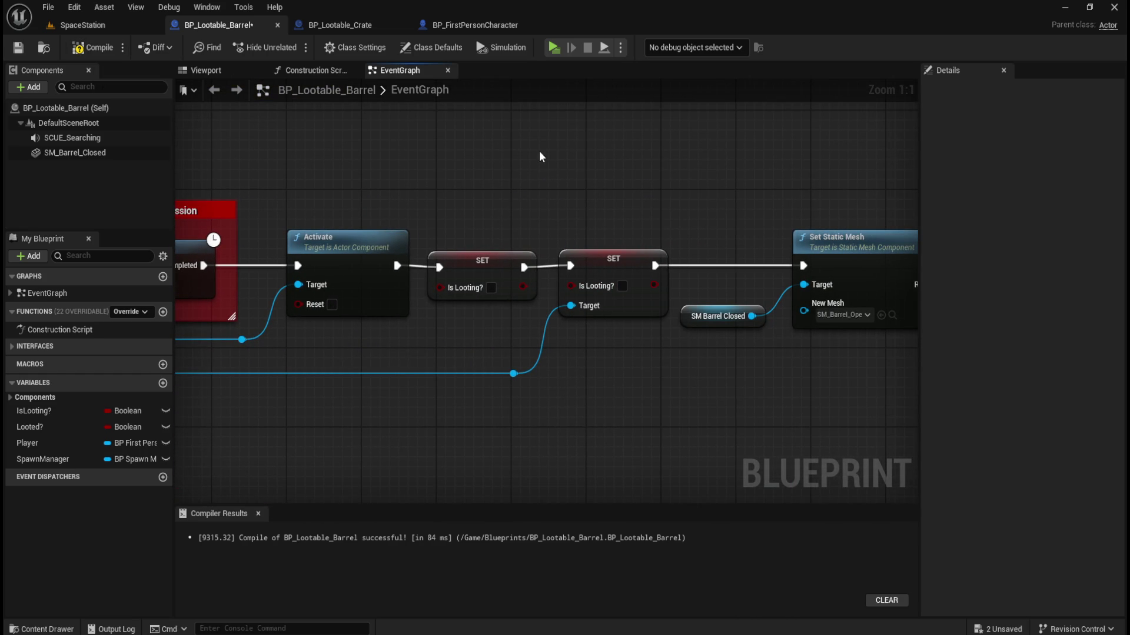
mouse_move(365, 172)
mouse_down()
mouse_move(773, 194)
mouse_move(403, 186)
mouse_up()
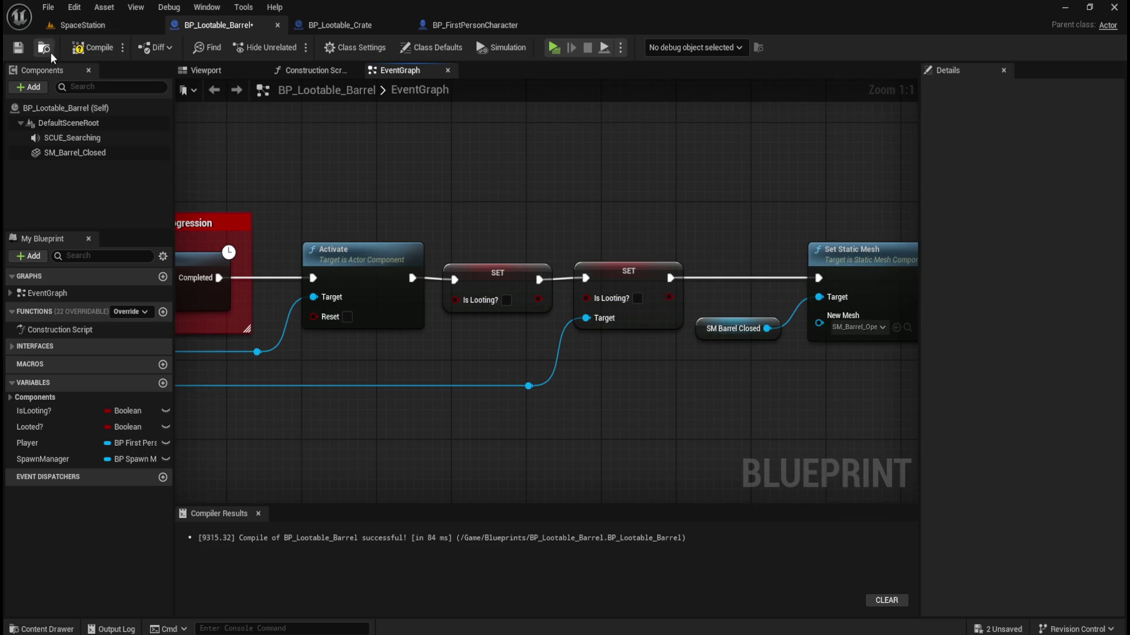
Play-test the SpaceStation level and walk down the corridor to the yellow barrels.
click(93, 26)
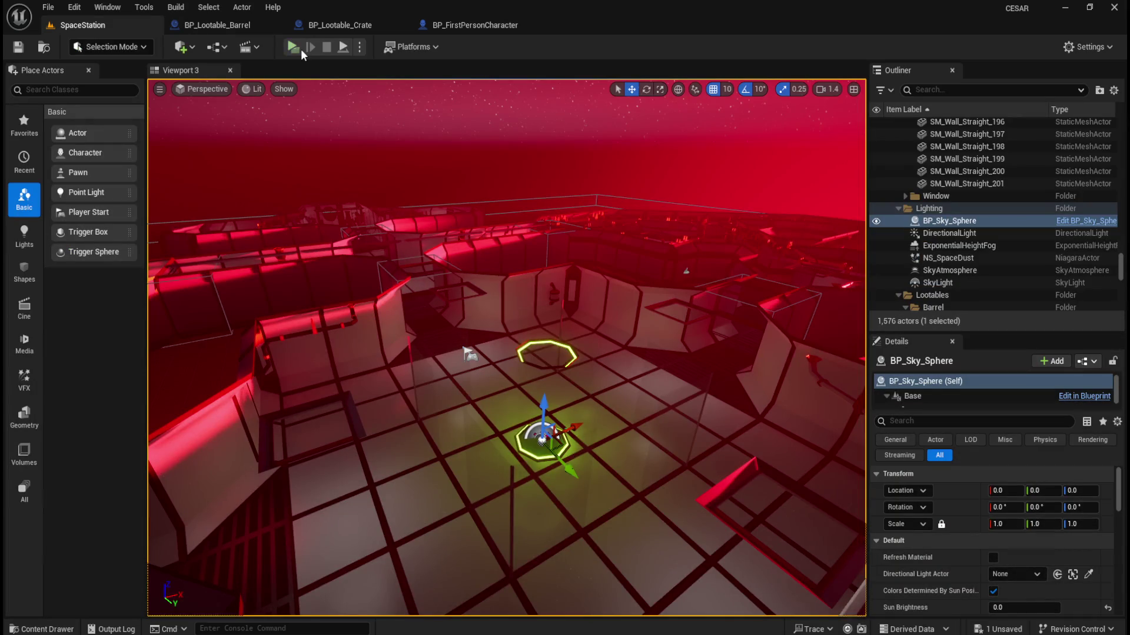
click(300, 47)
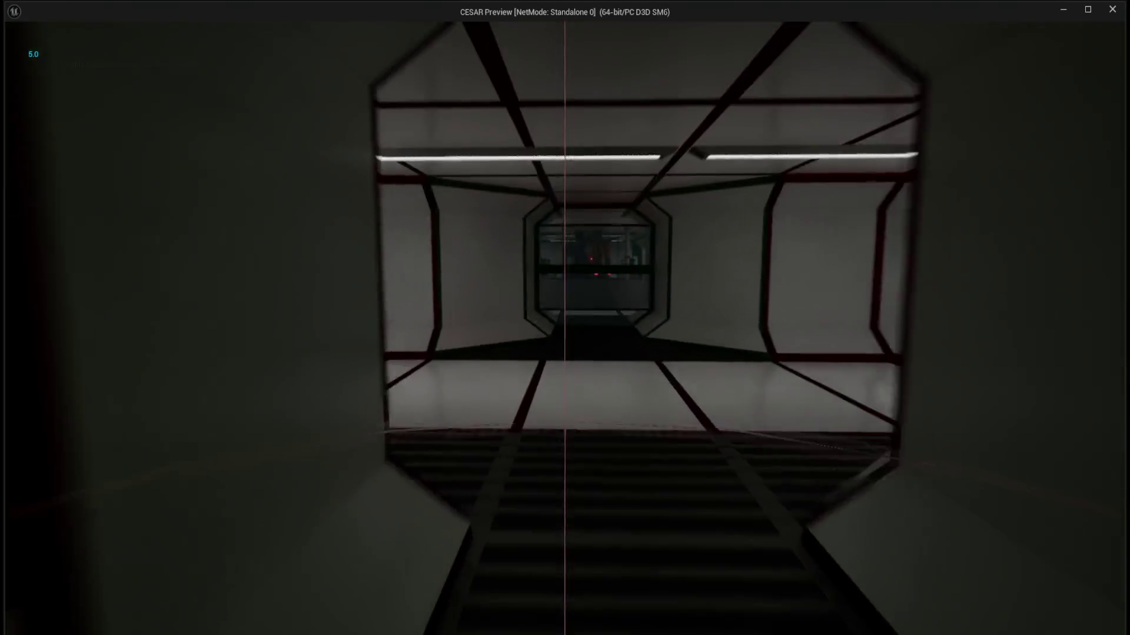
key(w)
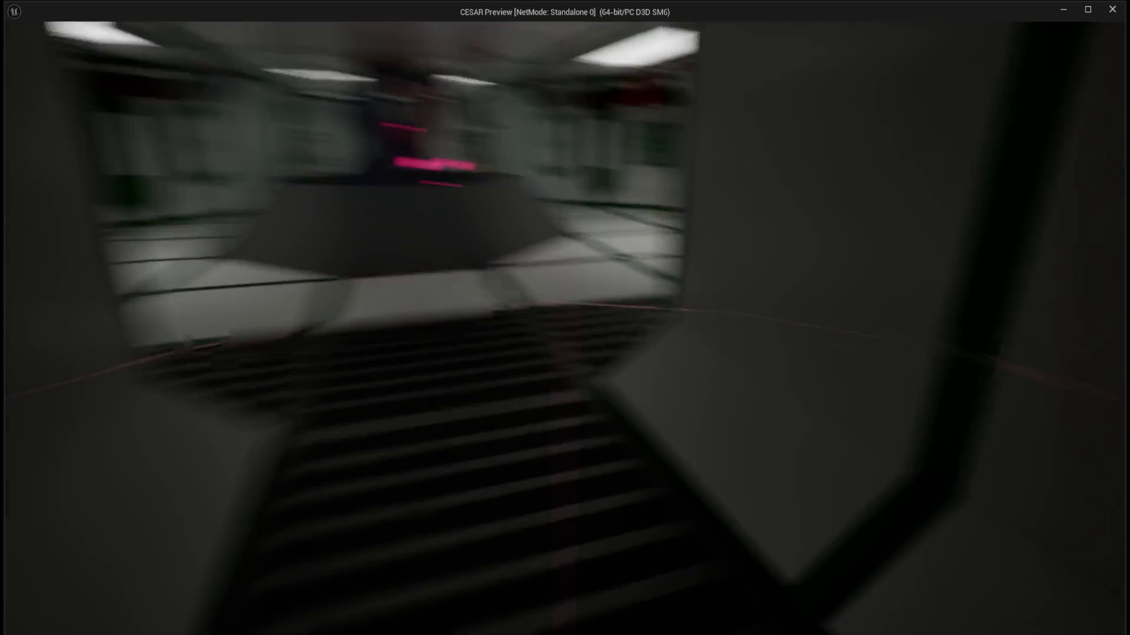
key(w)
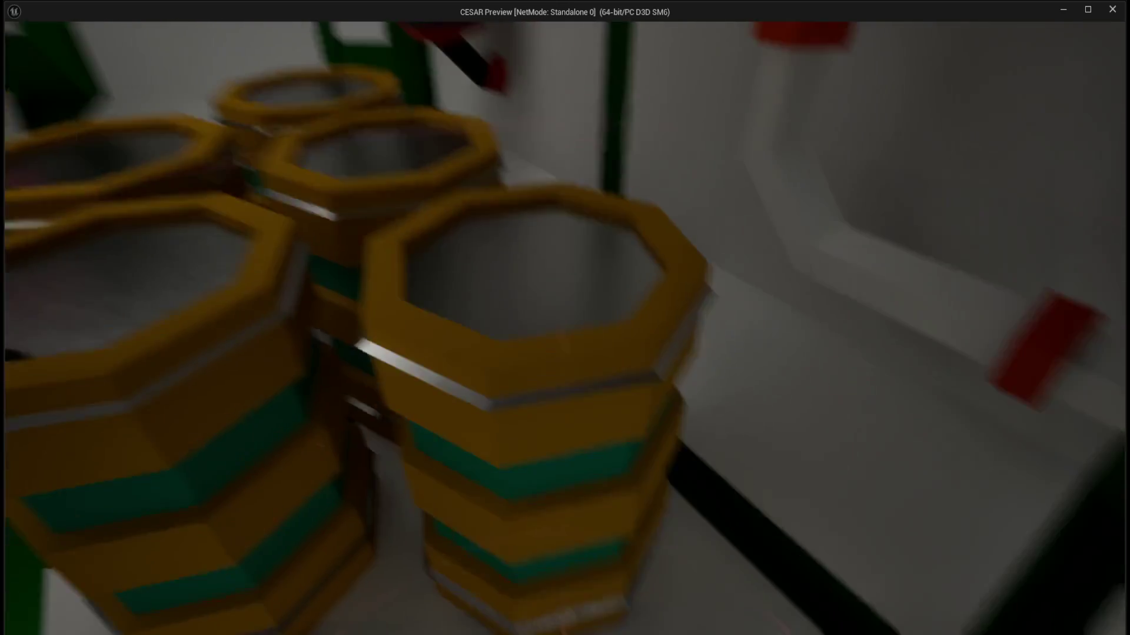
key(w)
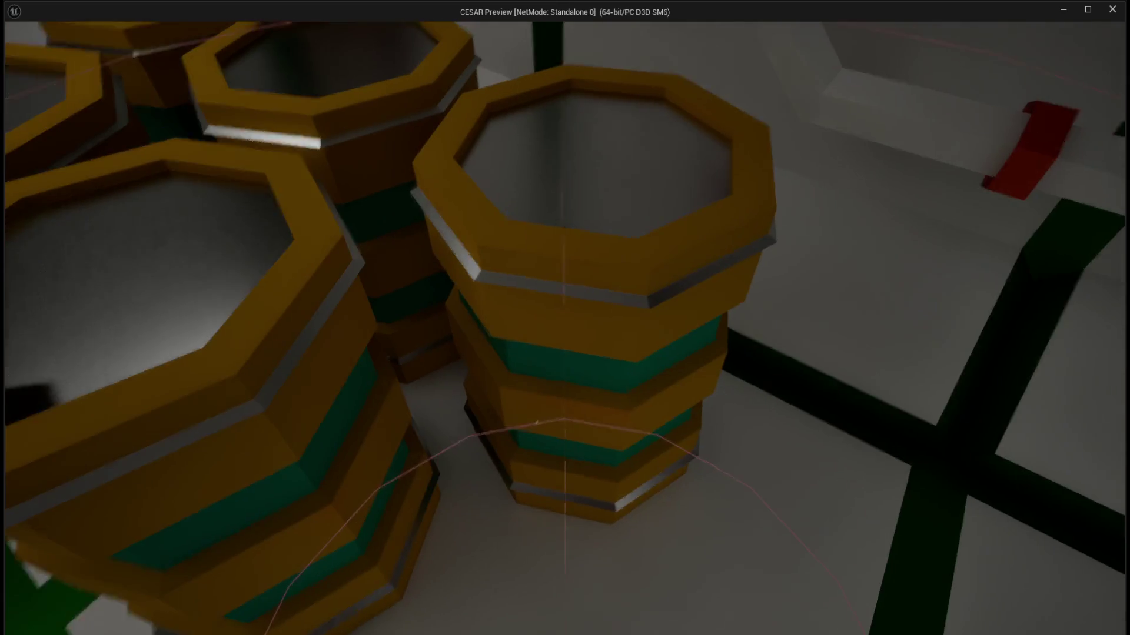
key(w)
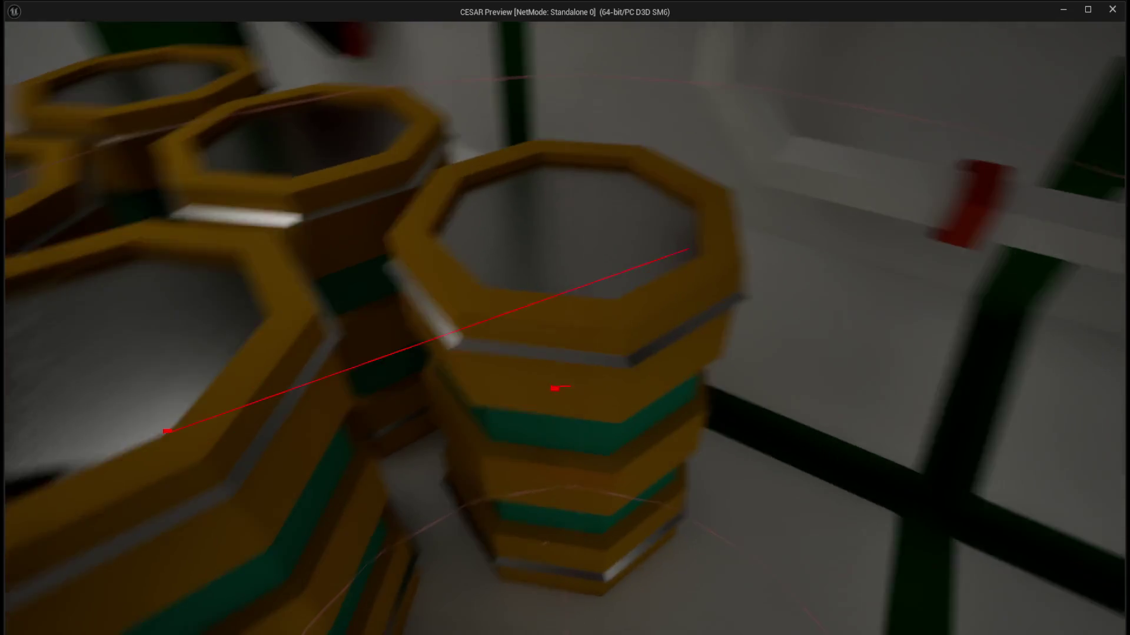
key(w)
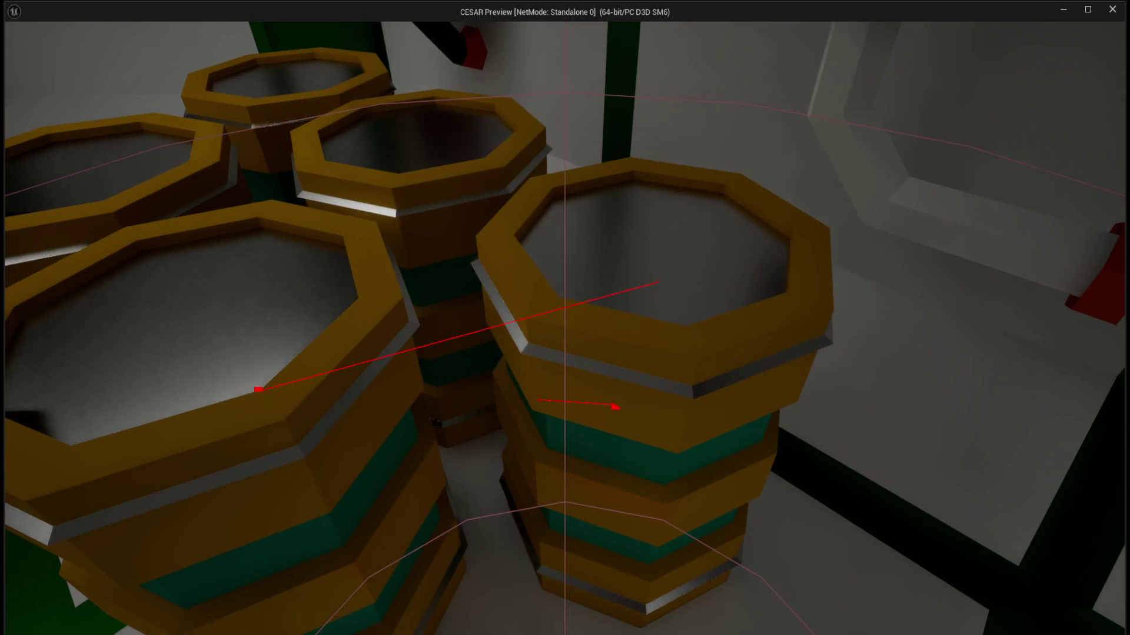
key(w)
Circle and back away from the barrels, looking around the lab room and central platform.
key(s)
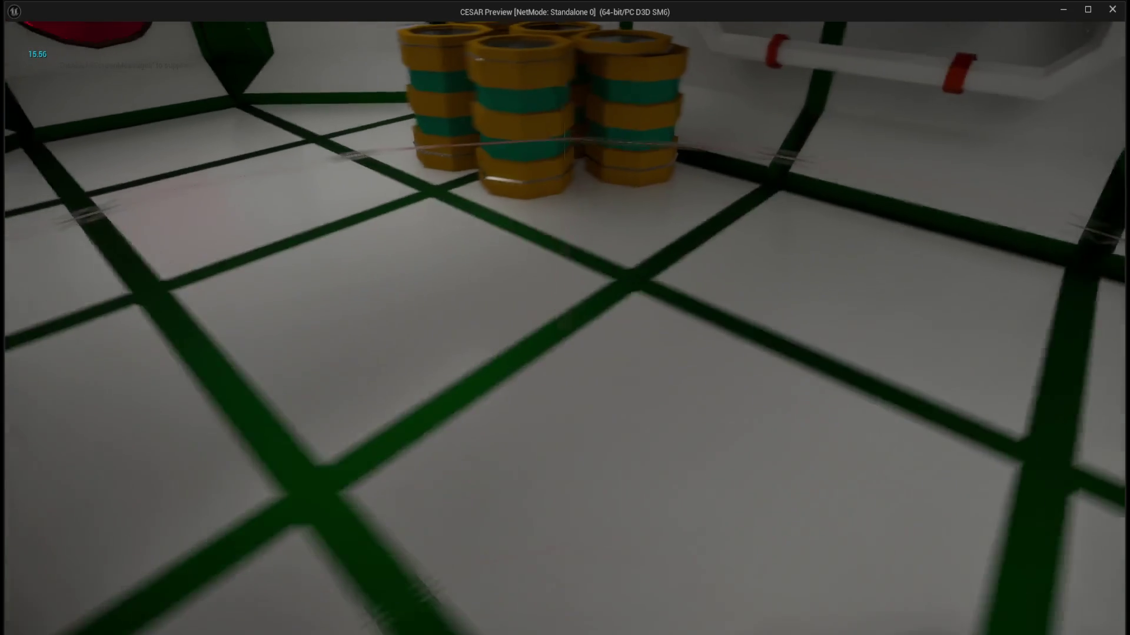
key(w)
key(w)
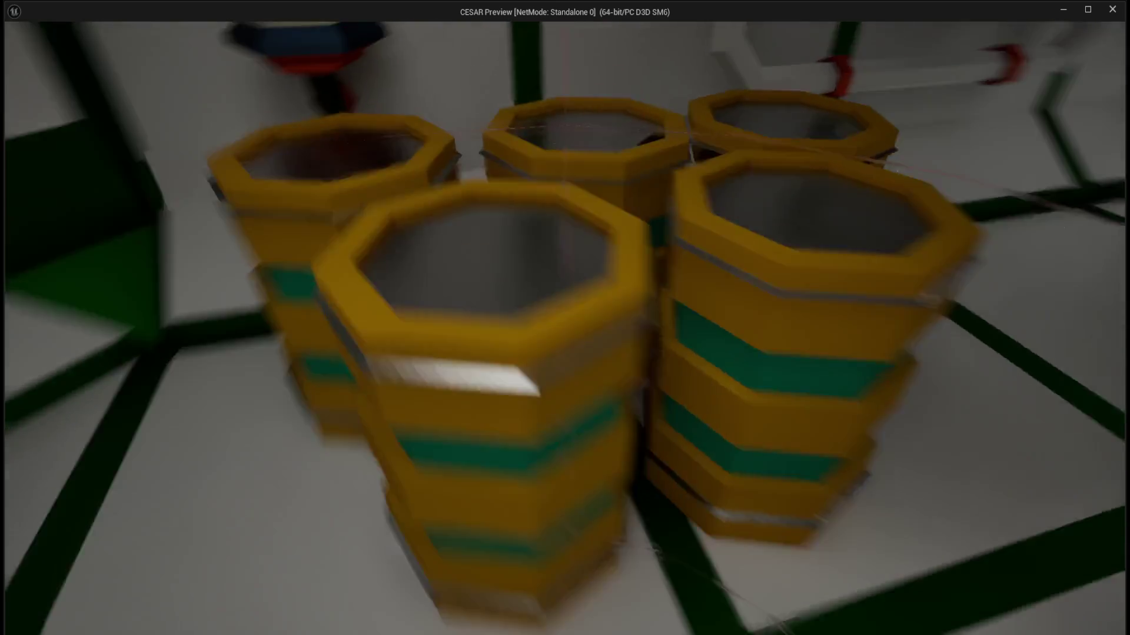
key(w)
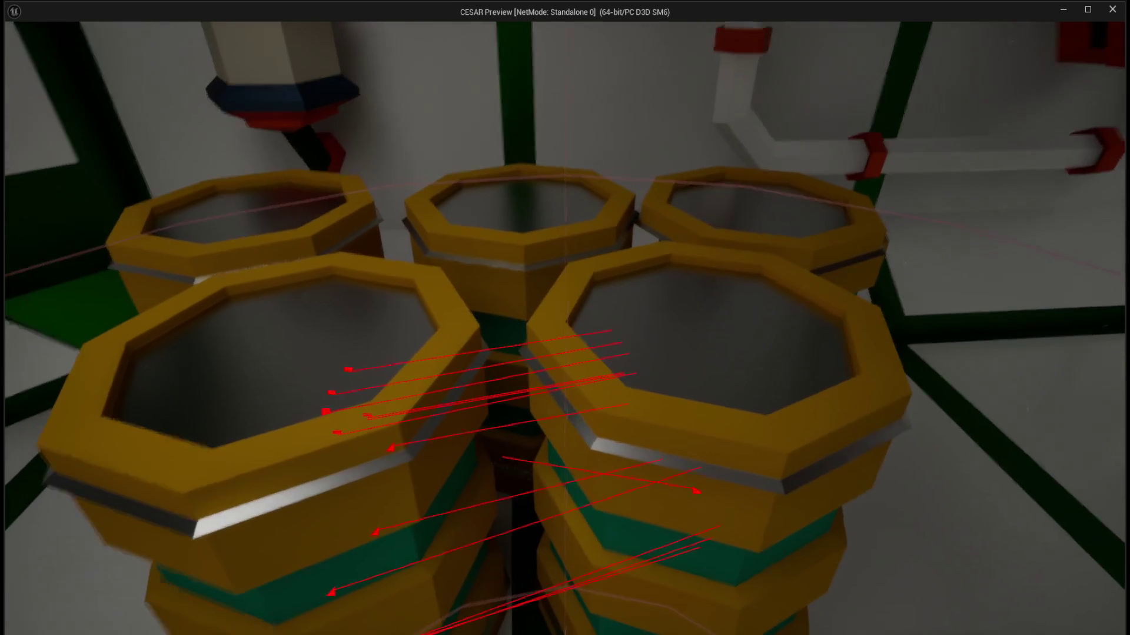
key(s)
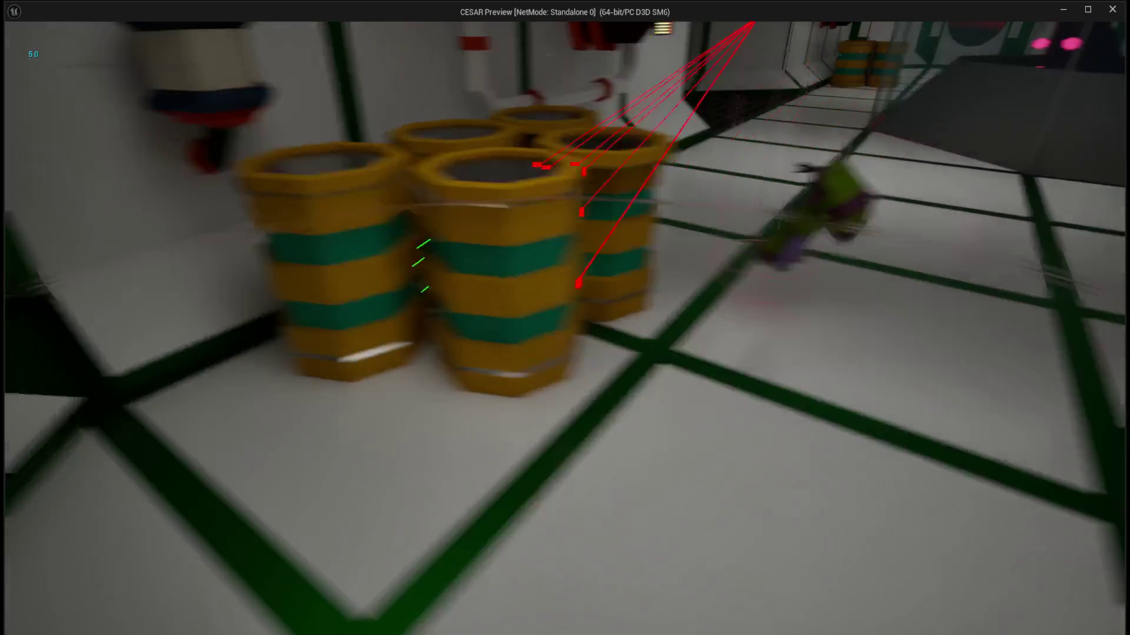
key(s)
key(w)
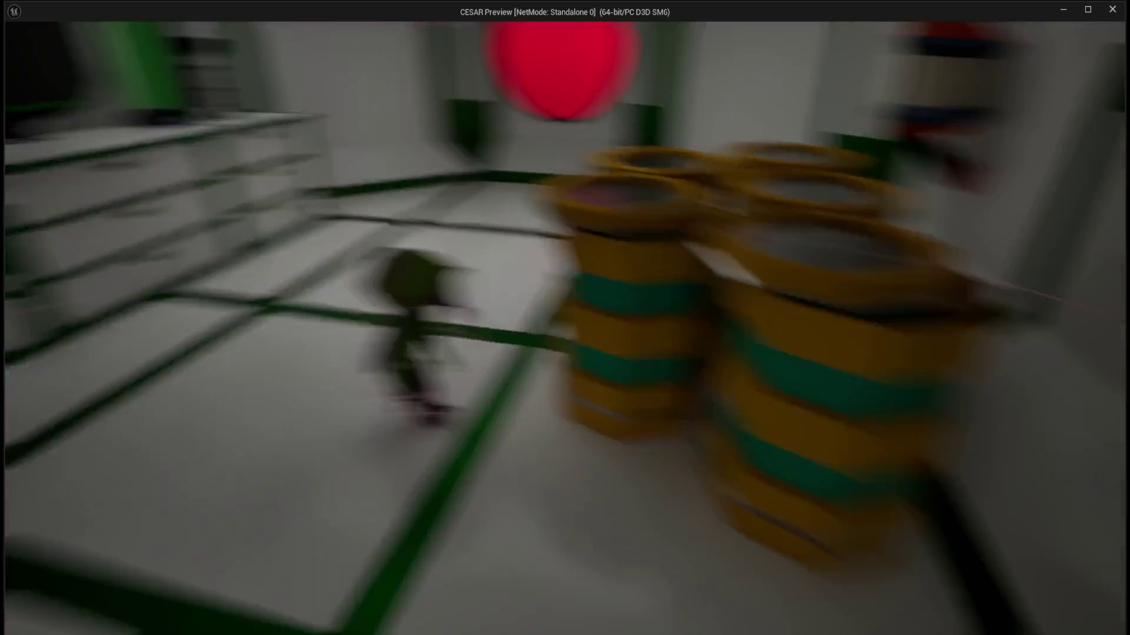
key(s)
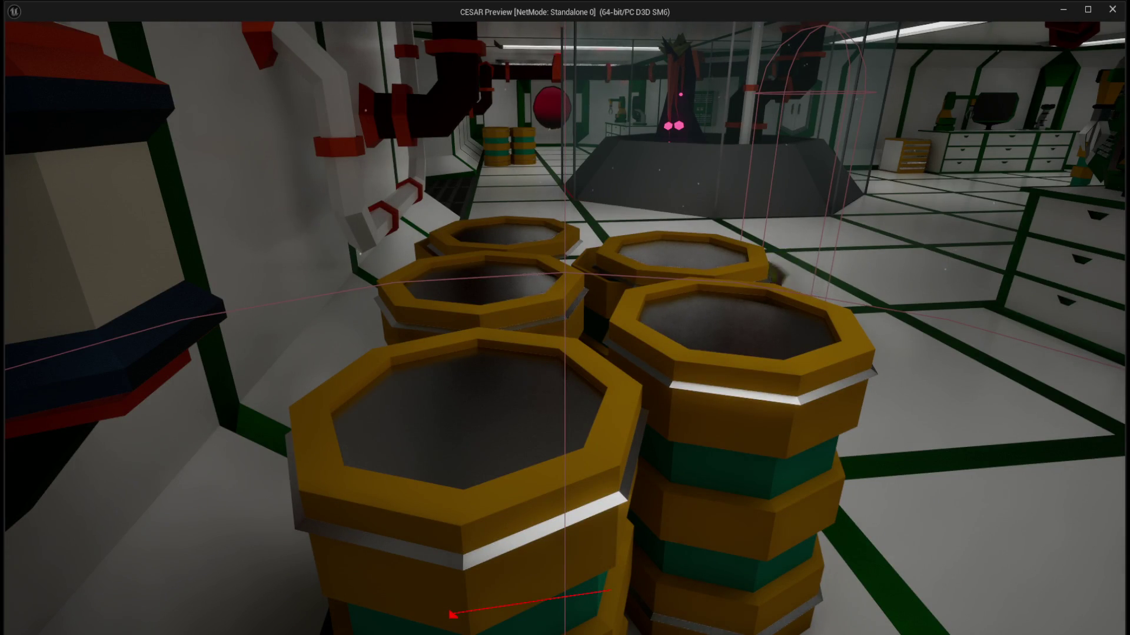
key(s)
key(w)
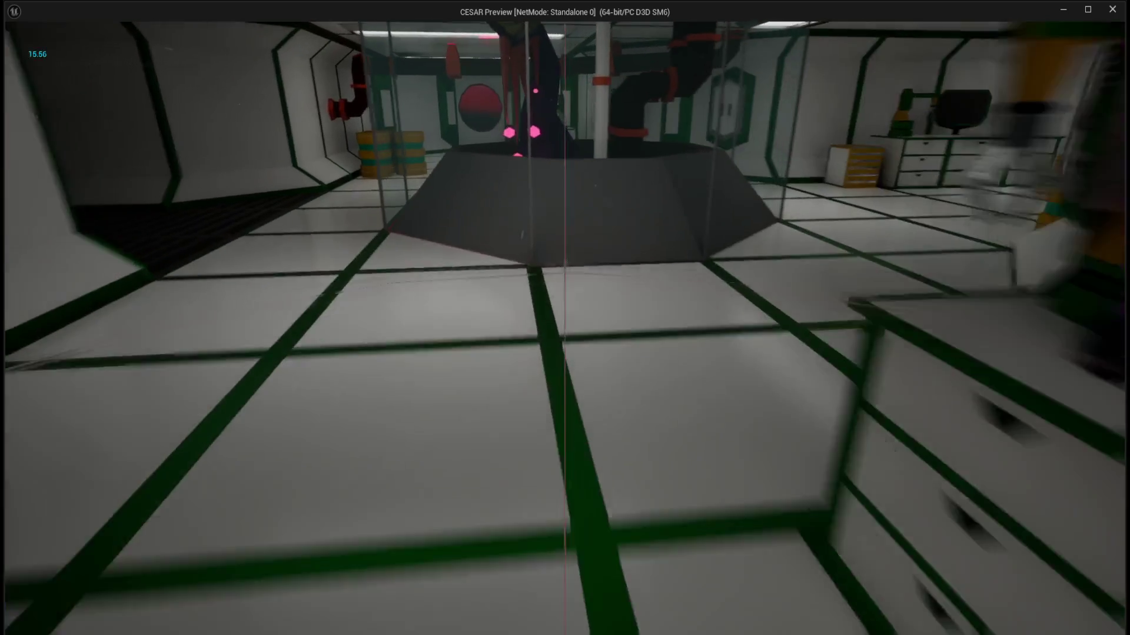
Return to the barrels, strafe past them, then walk away and stop the play-test.
key(w)
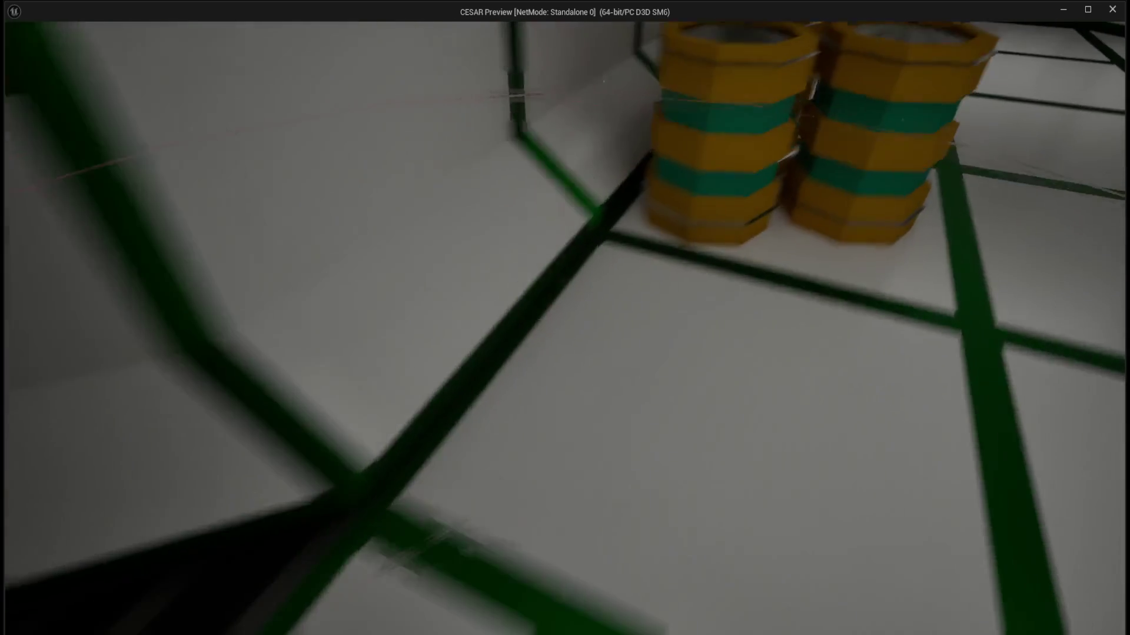
key(a)
key(d)
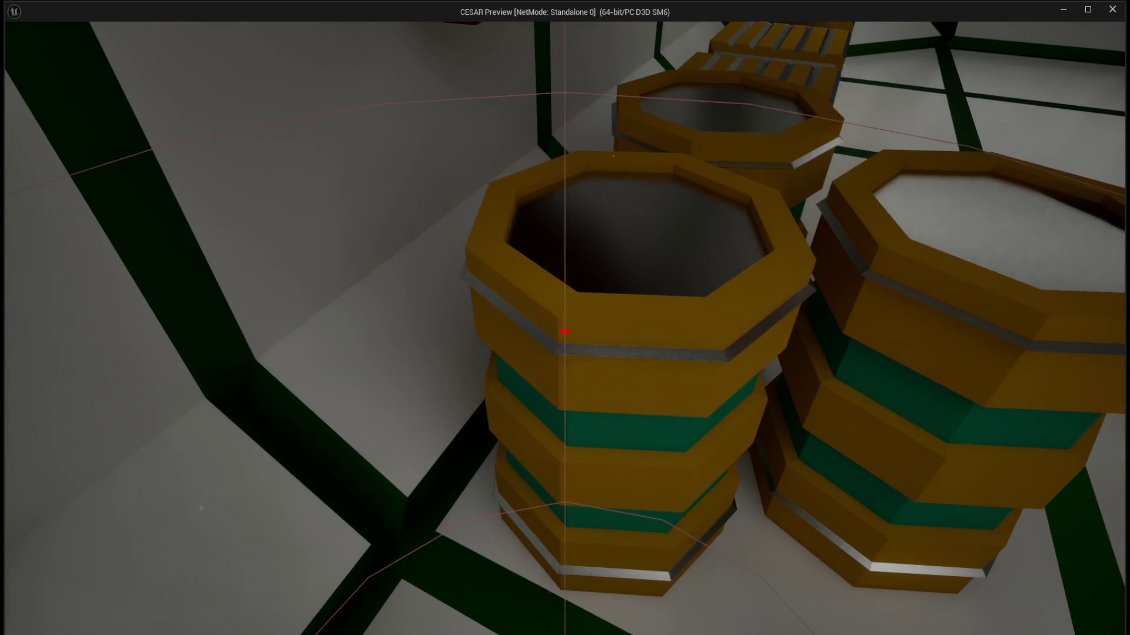
key(s)
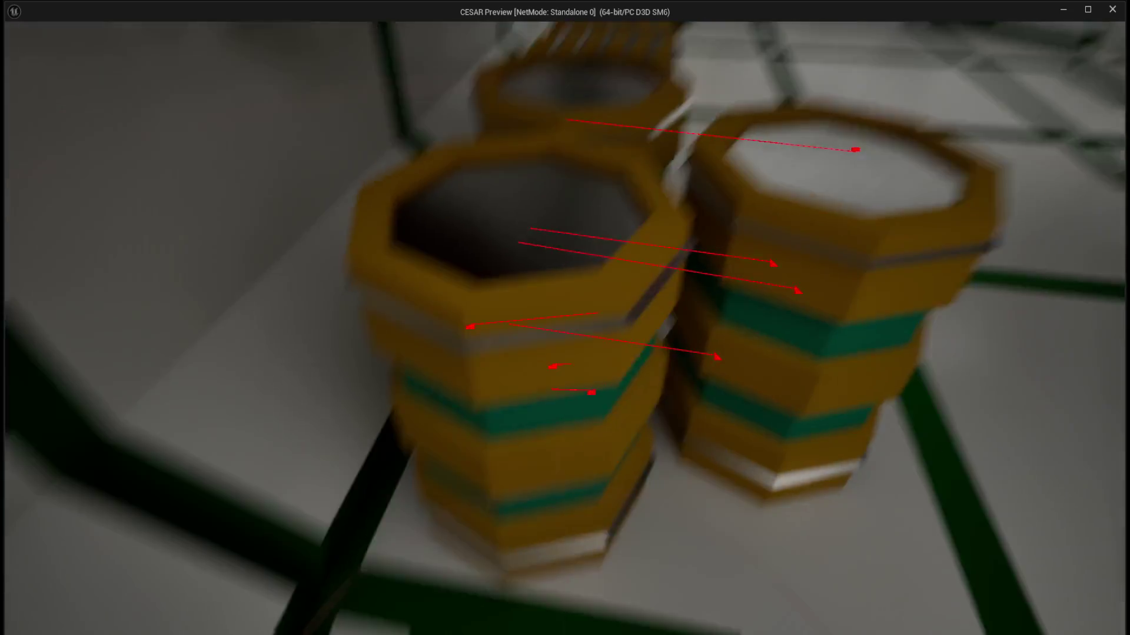
key(s)
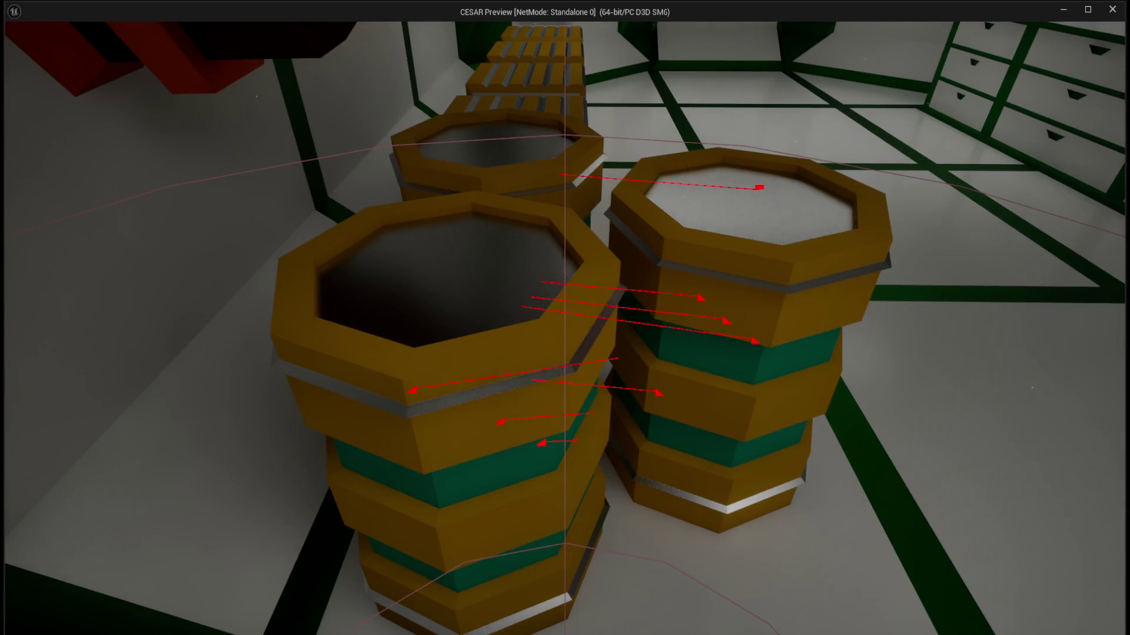
key(s)
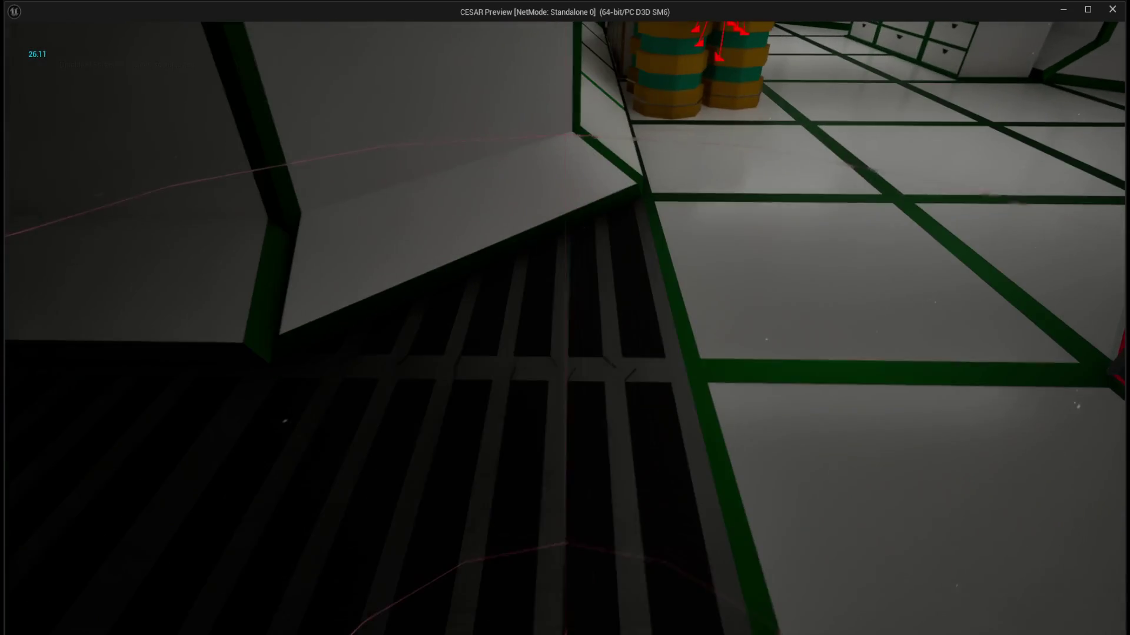
key(Escape)
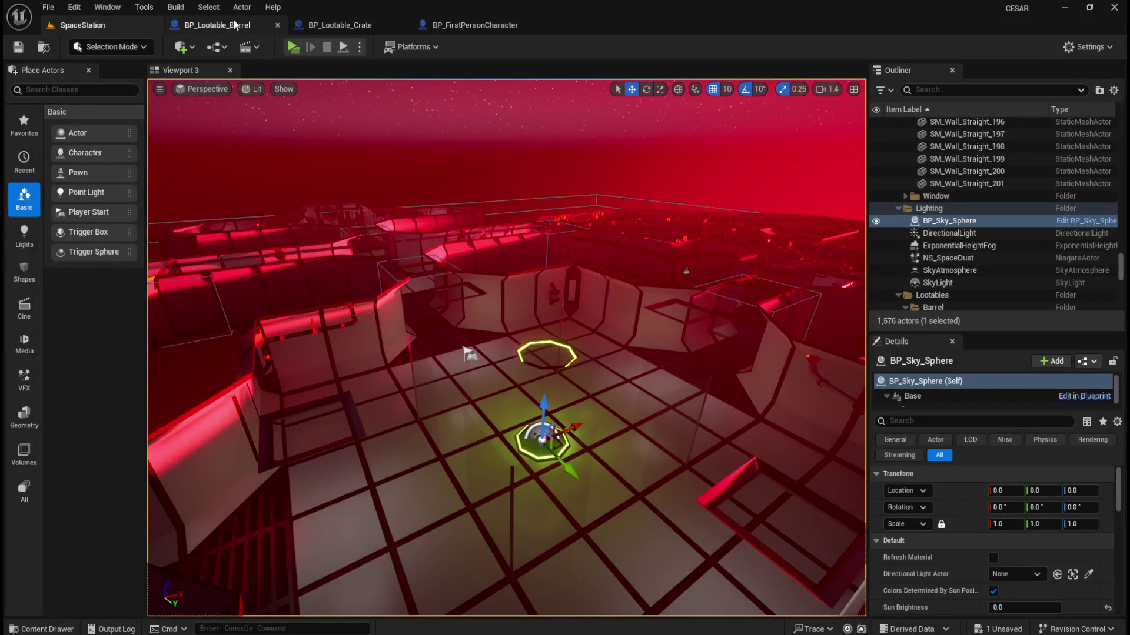
Inspect the BP_Lootable_Barrel graph's Delay, Activate and SET nodes.
click(226, 25)
scroll(609, 213, down, 5)
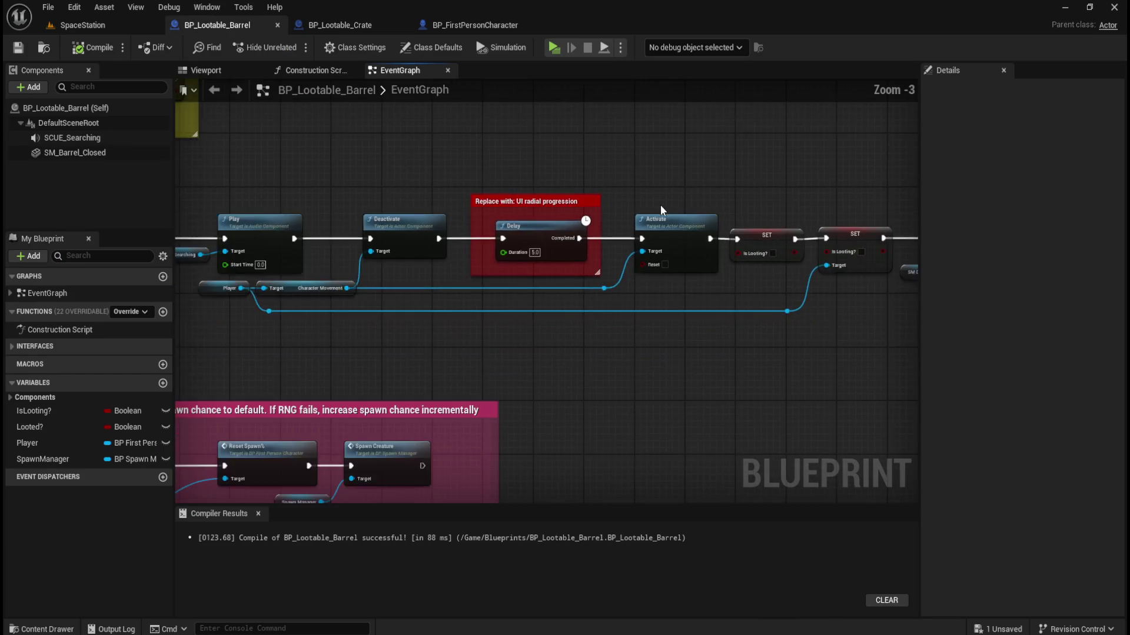
scroll(569, 253, up, 2)
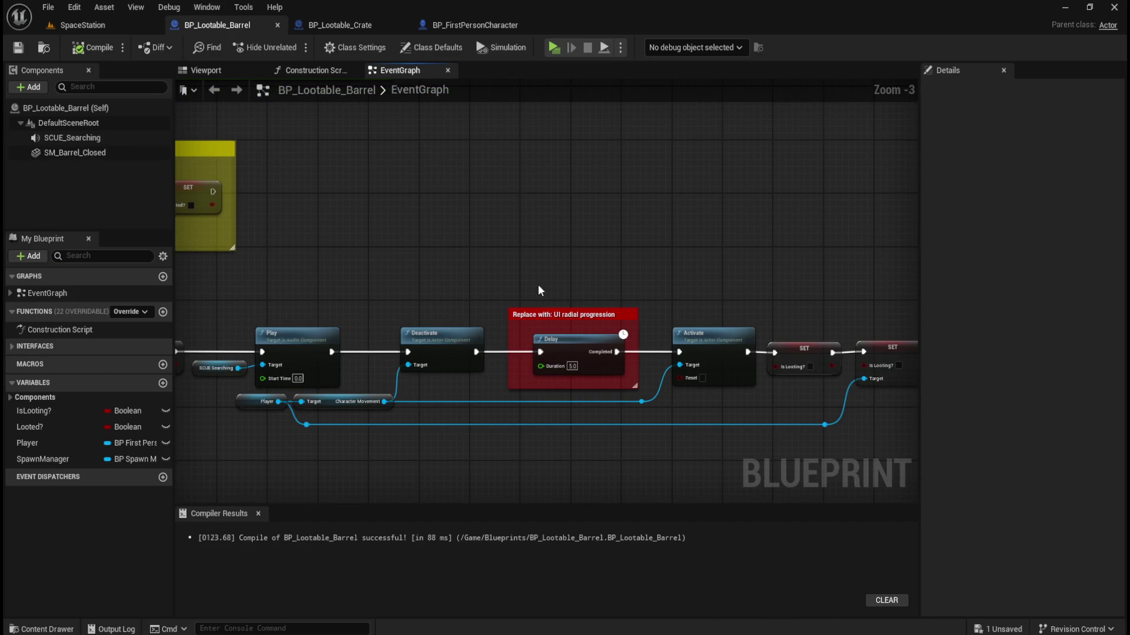
drag(537, 284, 427, 234)
scroll(527, 282, up, 1)
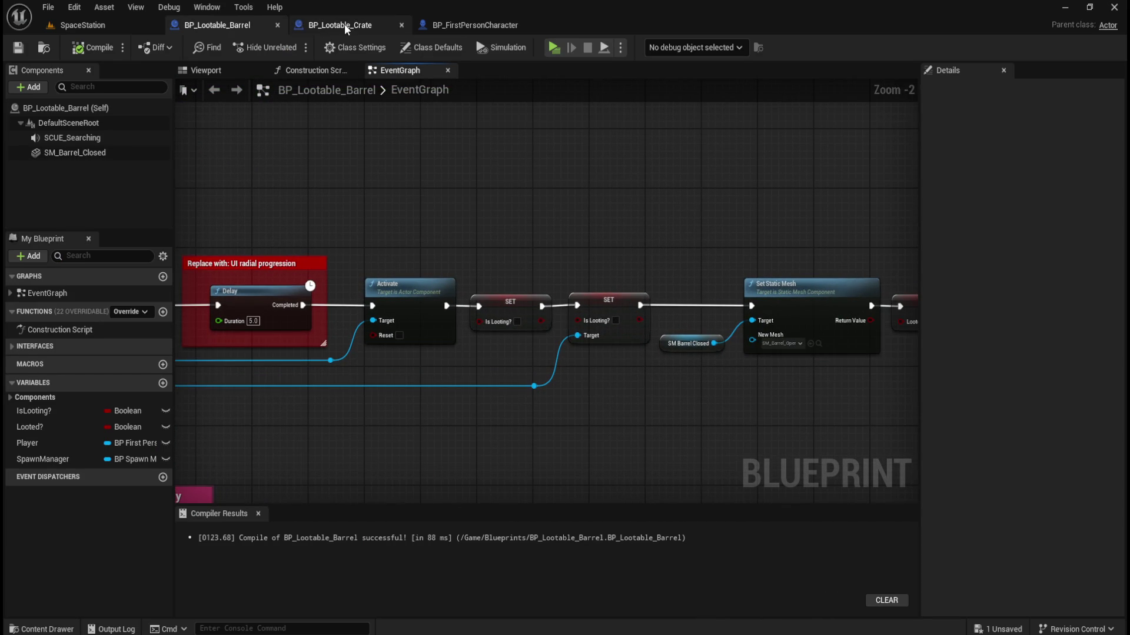
Check BP_FirstPersonCharacter's SET Is Looting? node, then revisit the barrel and crate graphs.
click(501, 24)
drag(777, 209, 742, 270)
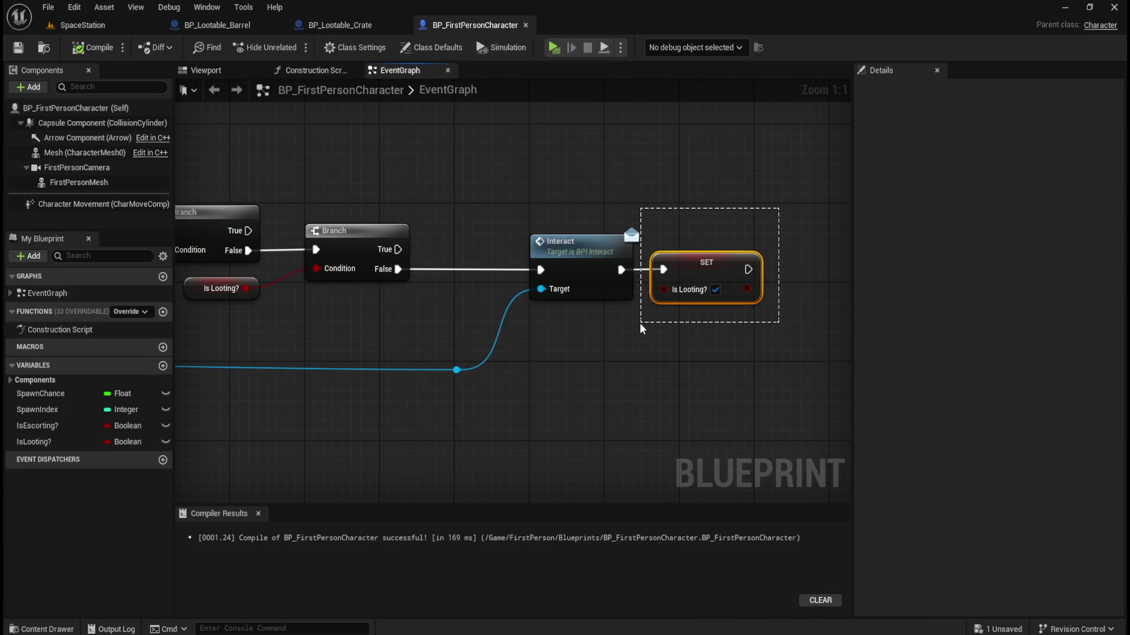
drag(645, 339, 643, 341)
click(598, 380)
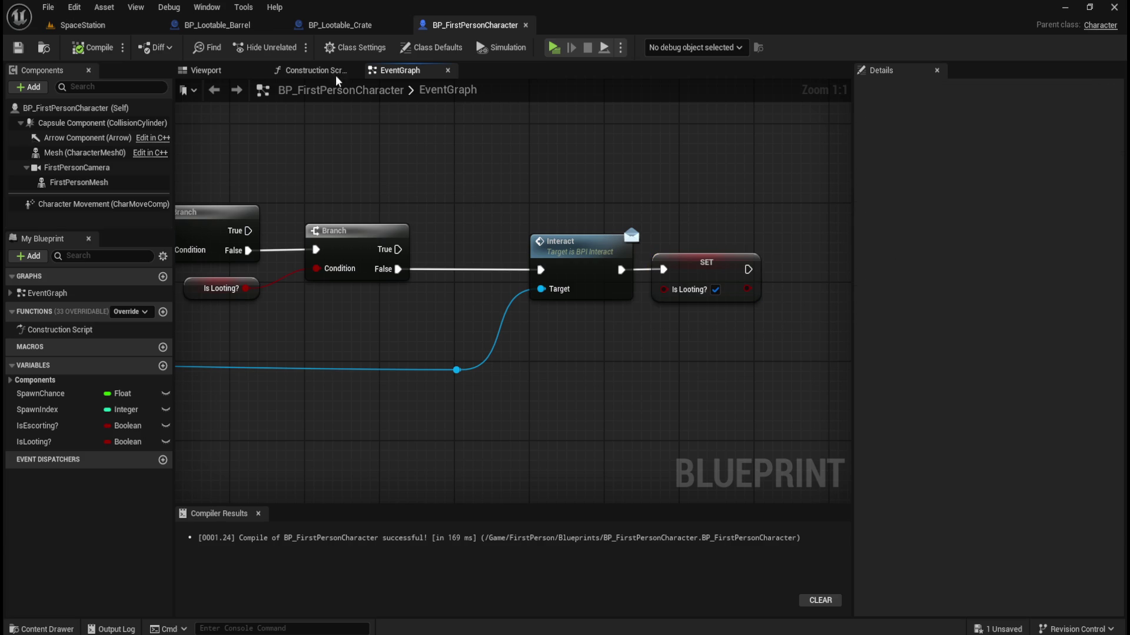
click(229, 25)
scroll(602, 336, up, 1)
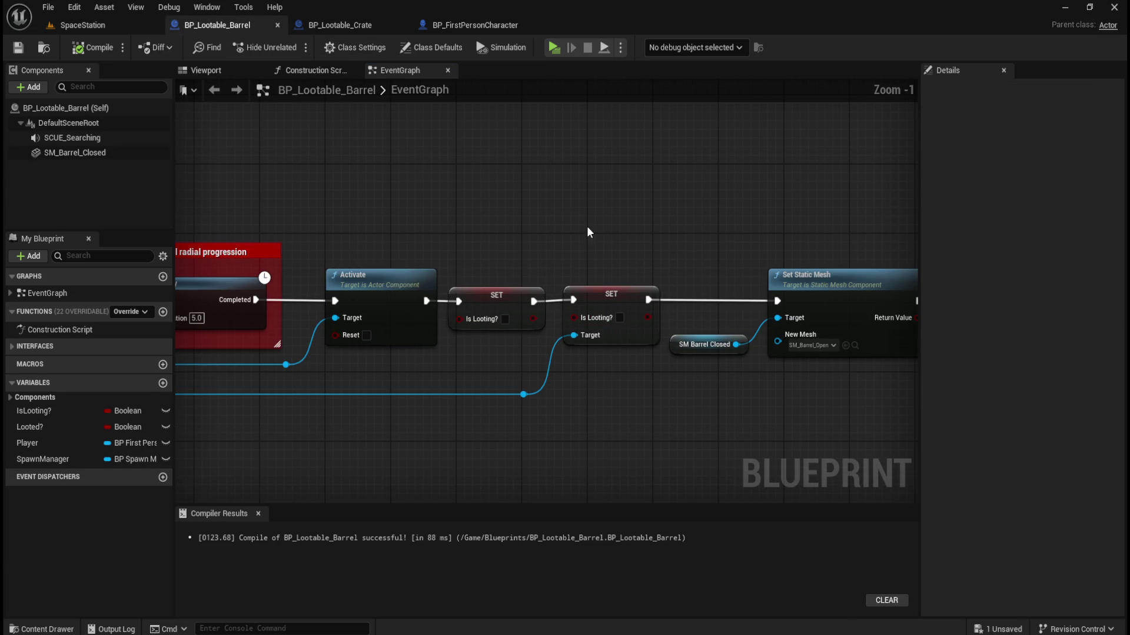
click(346, 26)
Pull a connection from the crate's Player pin and add a SET Is Looting? node.
drag(465, 171, 700, 169)
drag(464, 373, 540, 373)
mouse_move(259, 363)
mouse_down()
mouse_move(329, 363)
mouse_move(352, 386)
mouse_up()
text(set)
drag(585, 247, 586, 358)
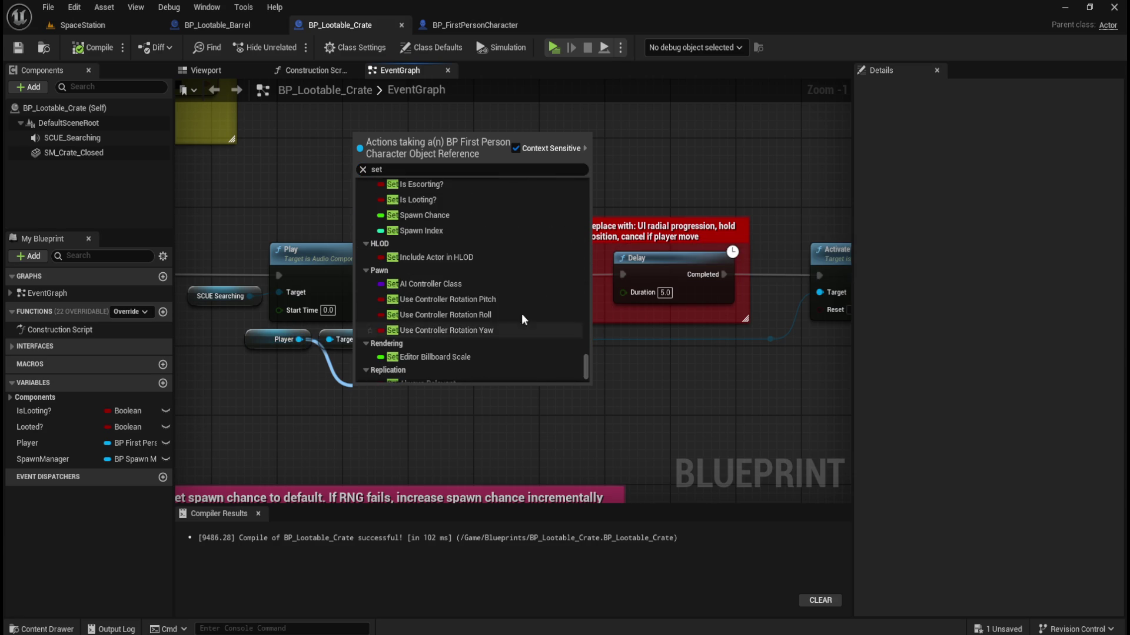
click(421, 199)
drag(554, 408, 425, 371)
mouse_move(300, 362)
mouse_down()
mouse_move(758, 348)
mouse_move(422, 343)
mouse_move(225, 356)
mouse_up()
scroll(224, 326, down, 3)
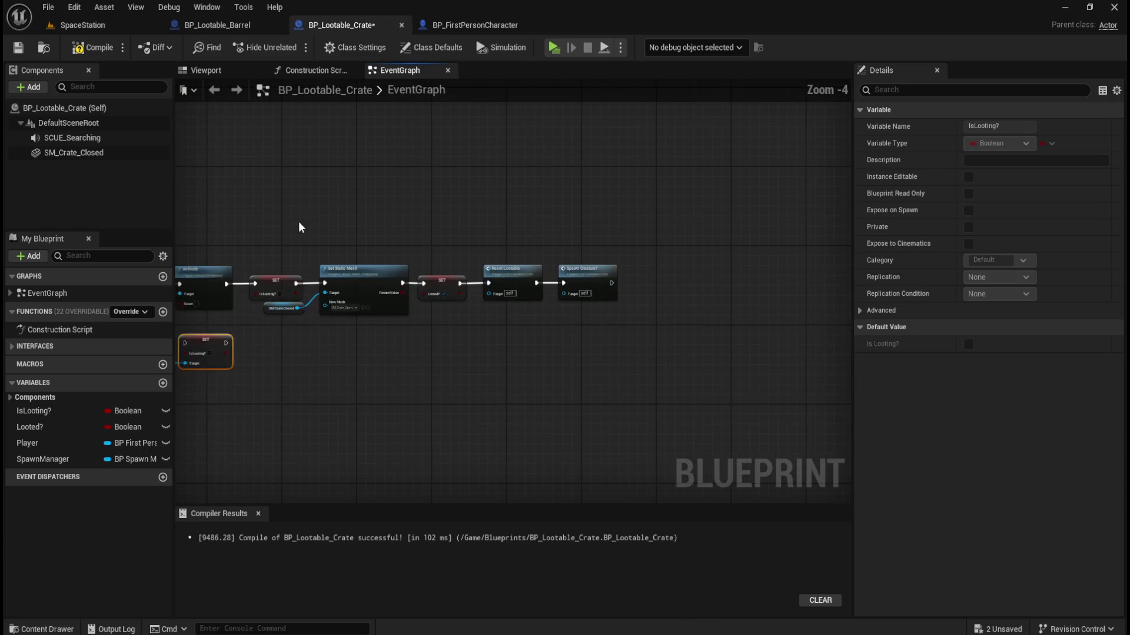
Make room after the delay and chain the existing SET into the new SET Is Looting? node.
click(228, 24)
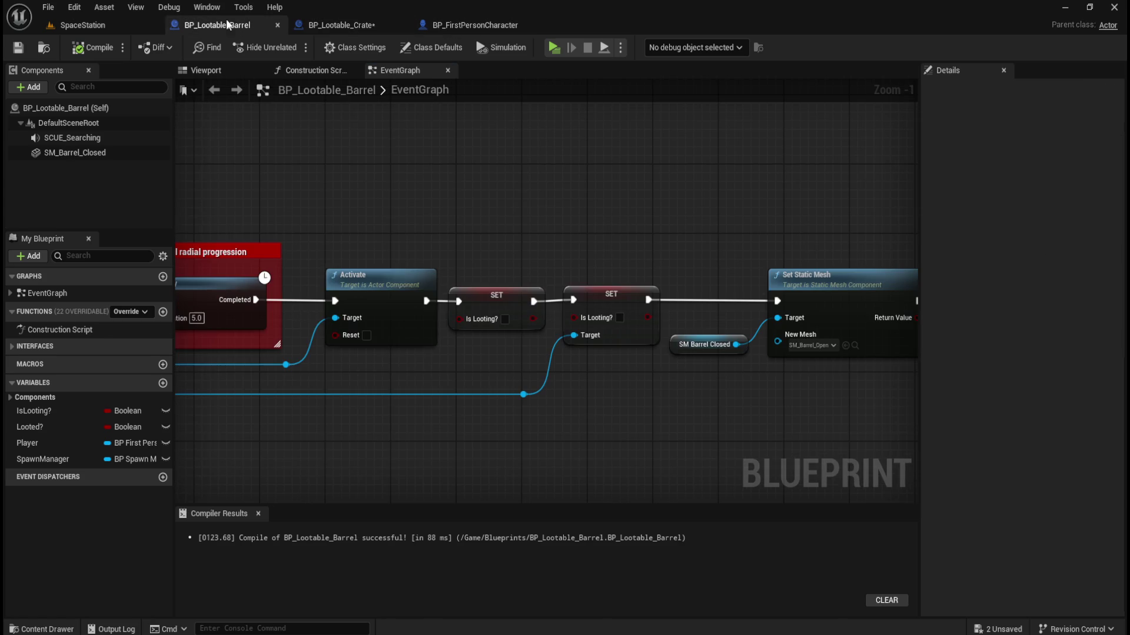
click(371, 23)
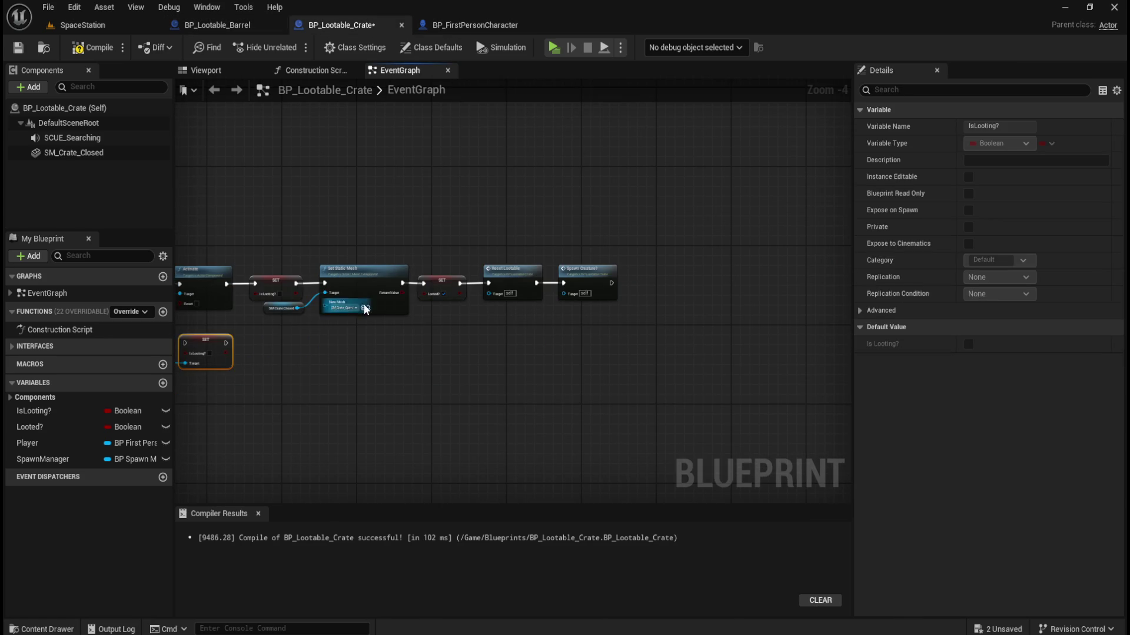
scroll(285, 333, up, 1)
mouse_move(722, 192)
mouse_down()
mouse_move(433, 380)
mouse_move(311, 391)
mouse_up()
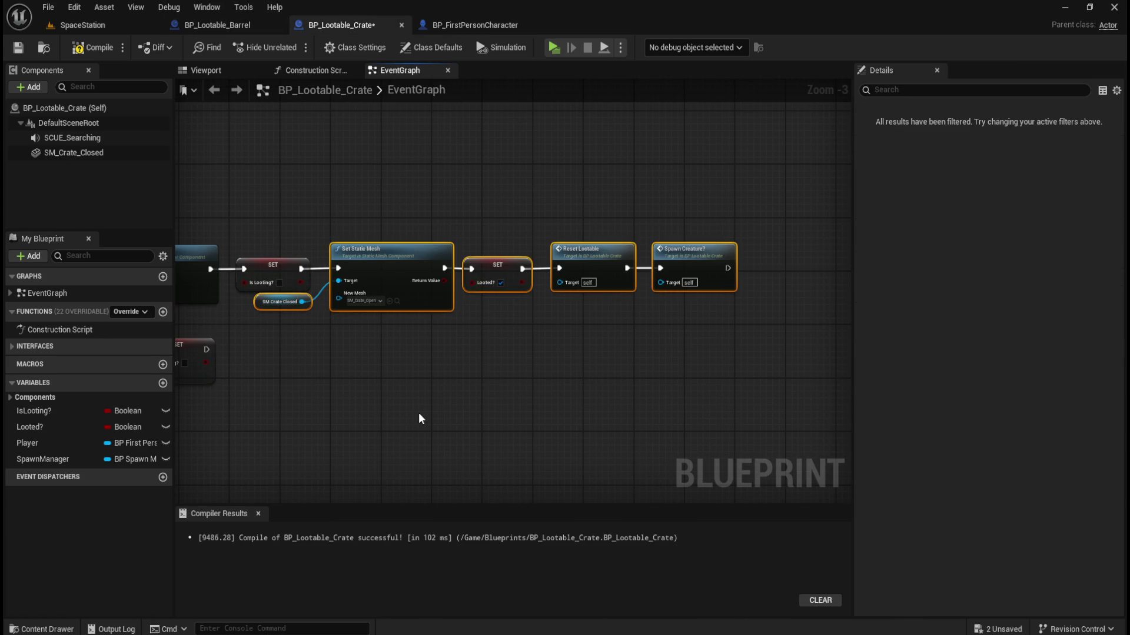
drag(418, 266, 632, 265)
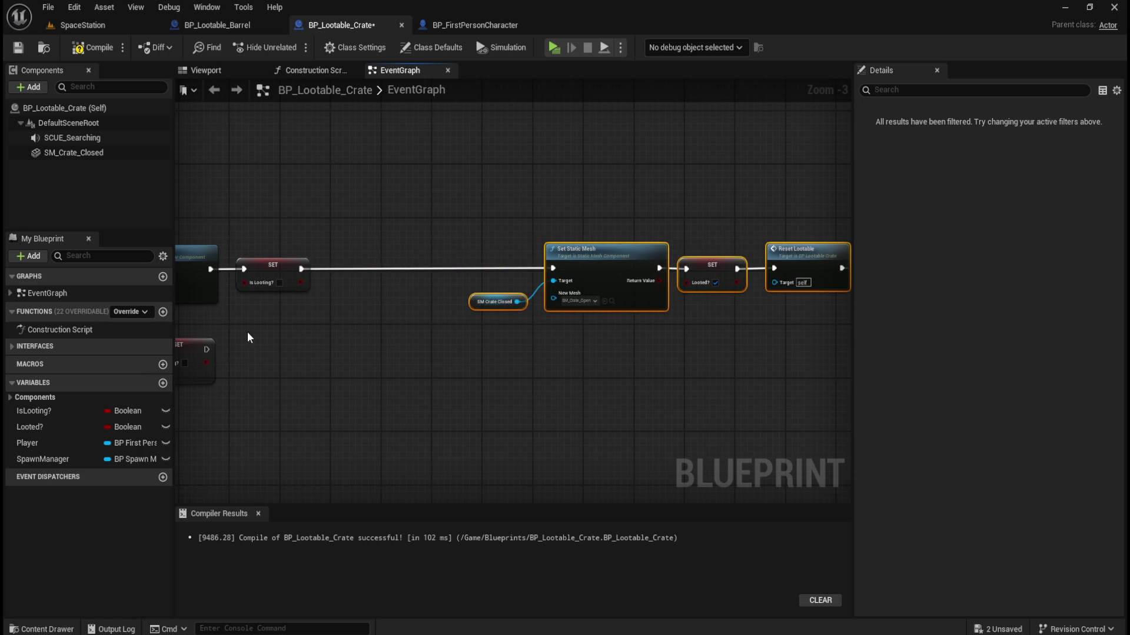
drag(247, 337, 559, 316)
mouse_move(489, 349)
mouse_down()
mouse_move(673, 281)
mouse_move(677, 267)
mouse_up()
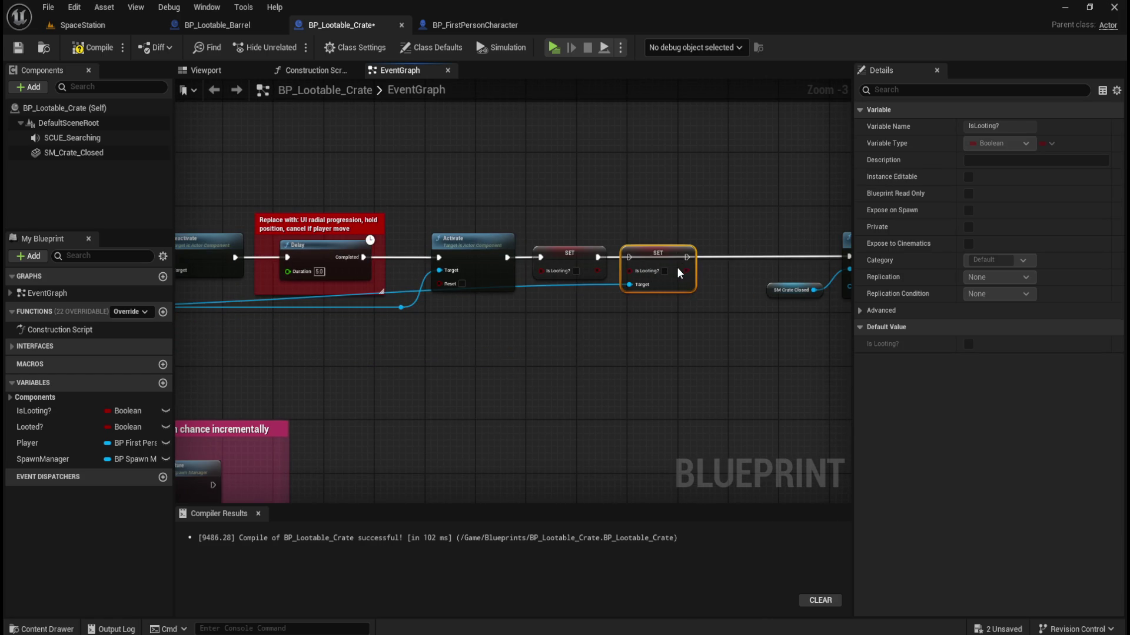
scroll(675, 267, up, 3)
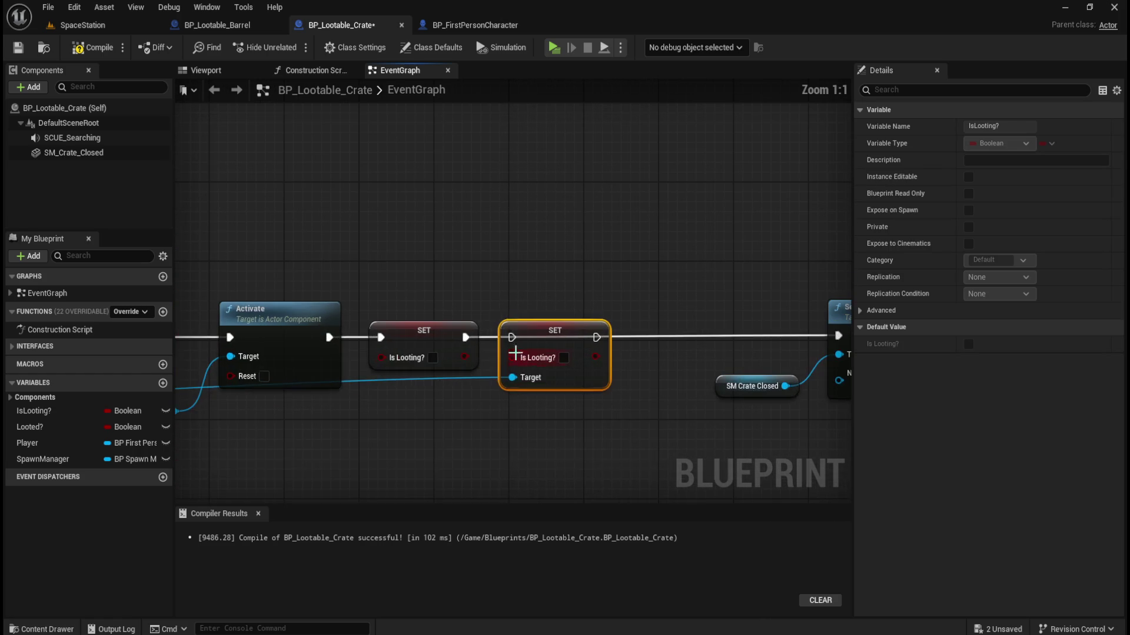
drag(470, 338, 691, 328)
Move the right-hand nodes left beside the SET nodes and lower SM Crate Closed slightly.
scroll(396, 276, down, 6)
drag(746, 257, 413, 419)
scroll(496, 278, up, 4)
drag(765, 259, 658, 252)
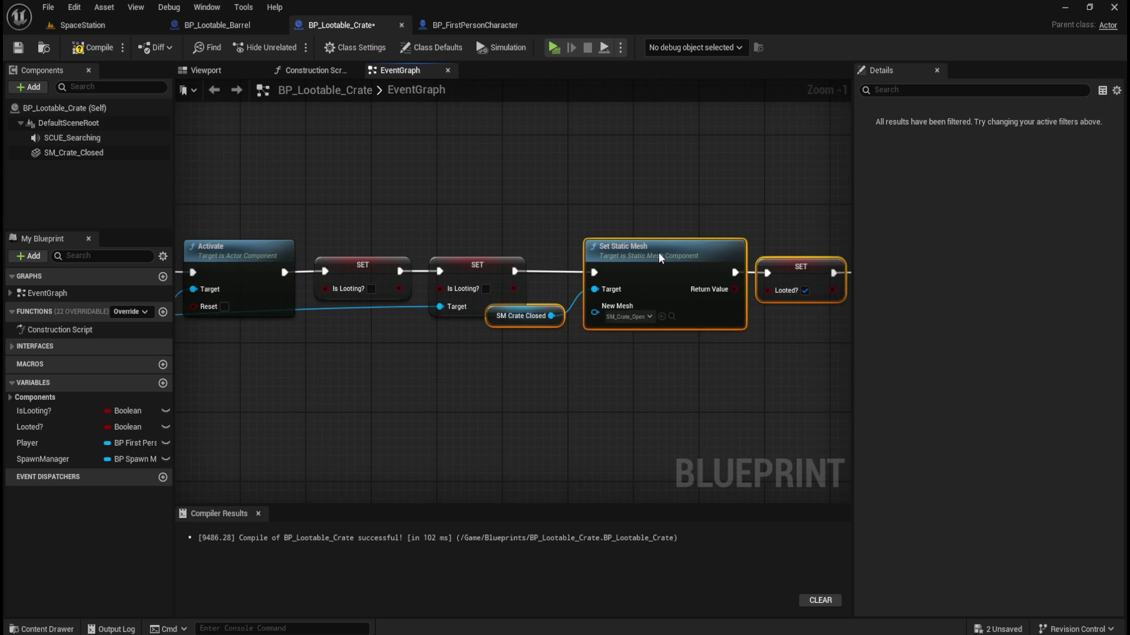
click(559, 210)
drag(535, 309, 534, 326)
Add two reroute points to tidy the Target wire, review the chain, and save the crate blueprint.
double_click(698, 306)
mouse_move(695, 316)
mouse_down()
mouse_move(706, 369)
mouse_move(690, 364)
mouse_up()
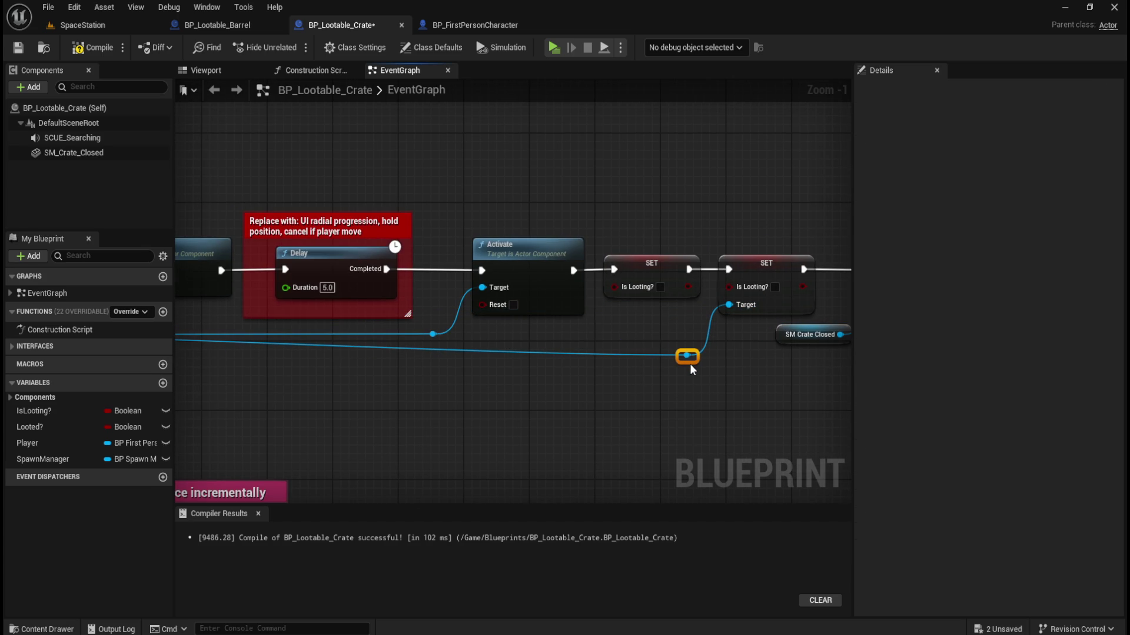
double_click(618, 353)
drag(620, 355, 787, 355)
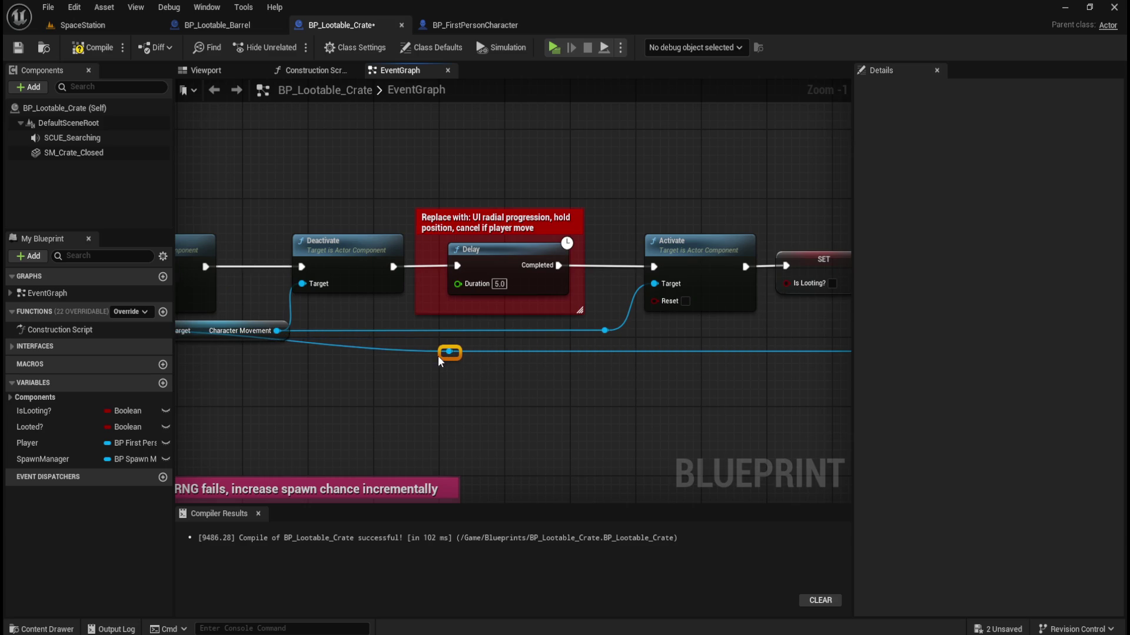
drag(380, 356, 333, 356)
drag(265, 358, 514, 355)
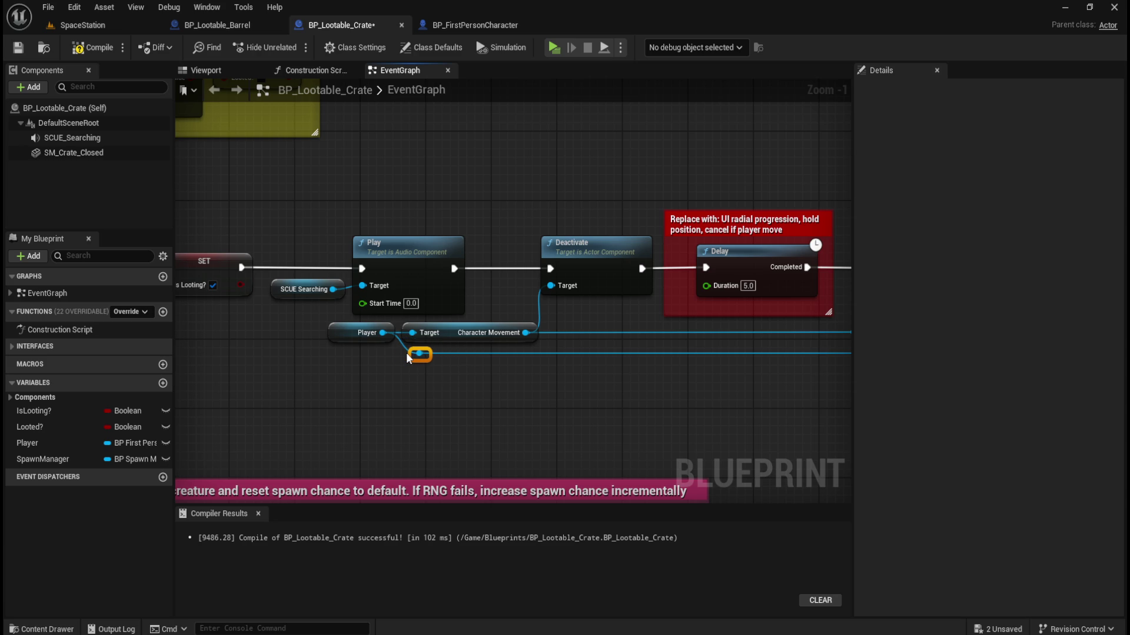
drag(631, 380, 394, 401)
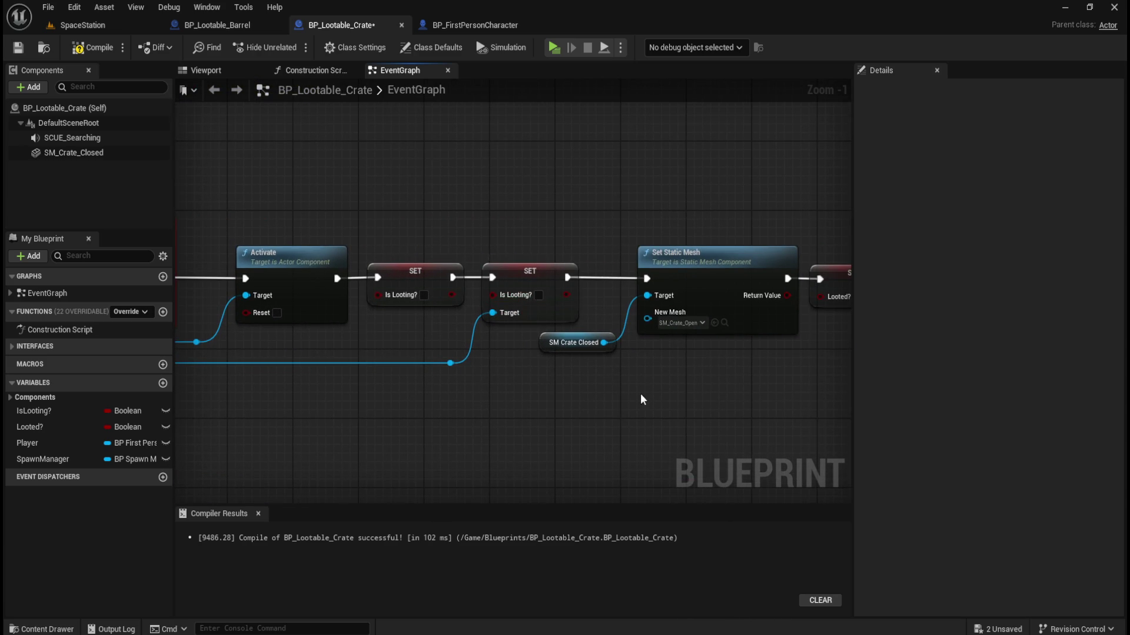
drag(640, 393, 379, 415)
click(19, 48)
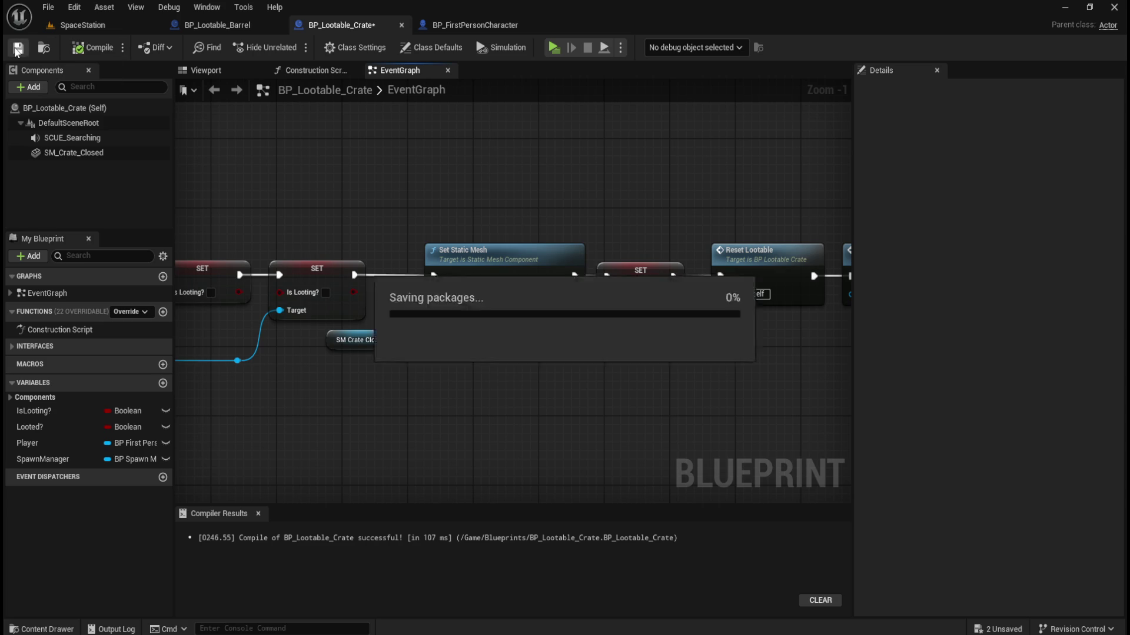
Play-test the SpaceStation level, walk to the yellow crates and loot one until its lid opens.
click(102, 30)
click(292, 47)
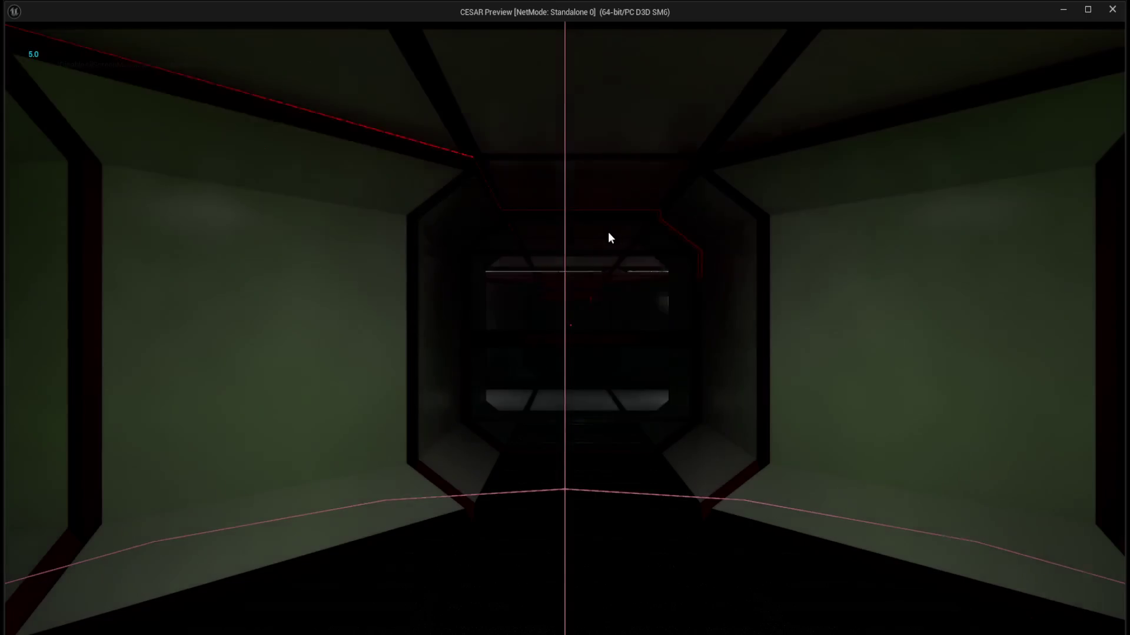
key(w)
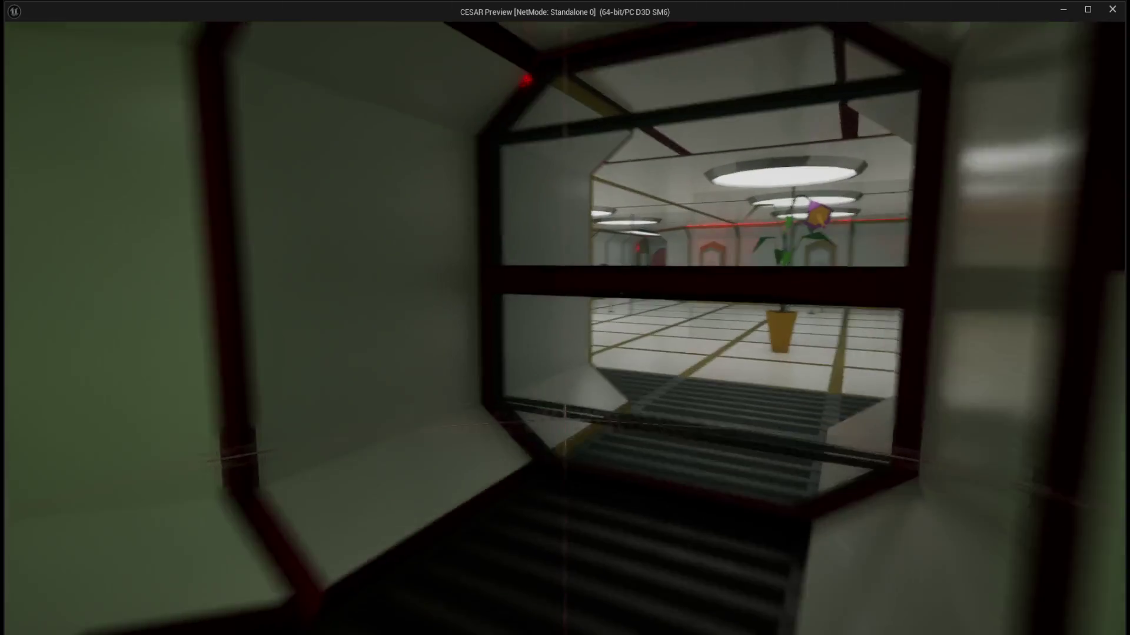
key(w)
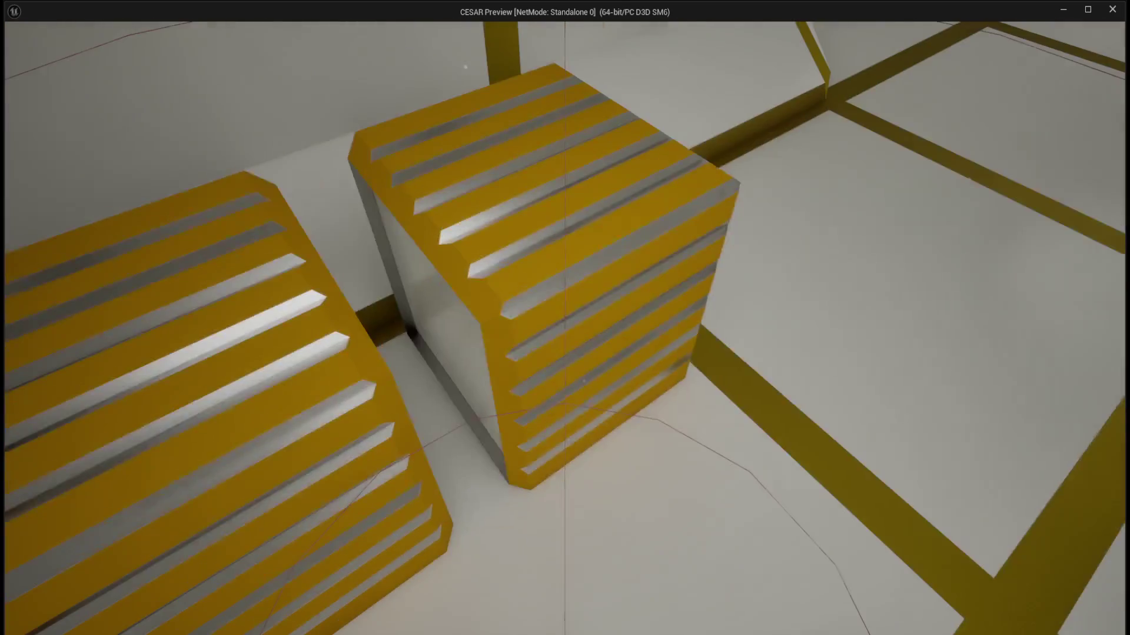
click(565, 317)
click(565, 317)
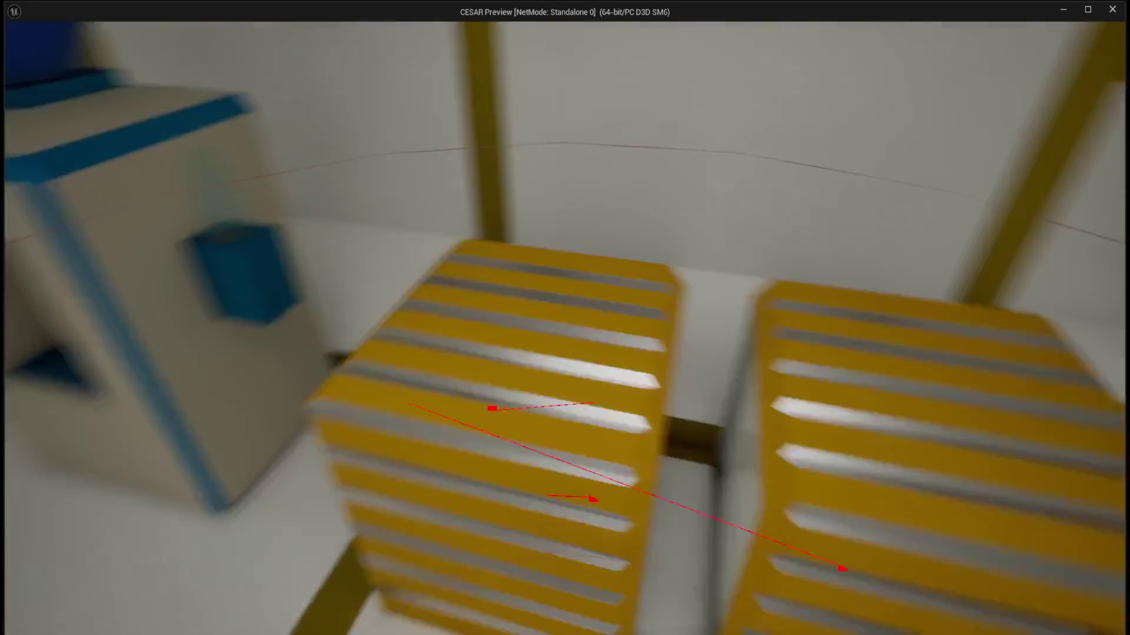
click(565, 318)
click(565, 317)
click(565, 317)
click(564, 317)
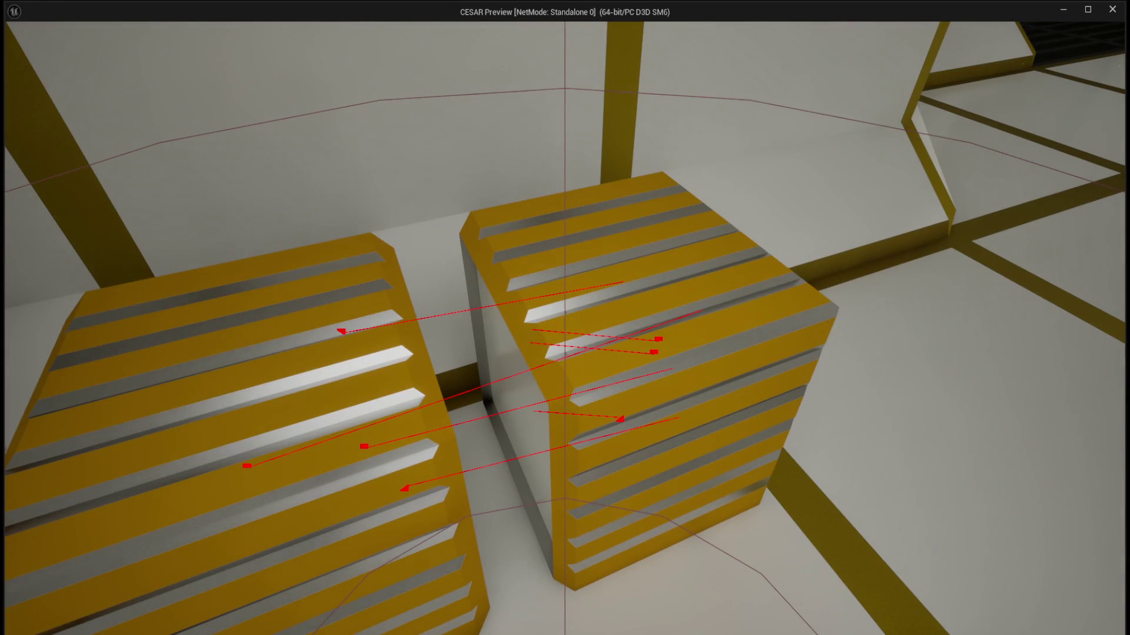
click(565, 318)
Try the other crate, toggle between chase and first-person cameras with E, then end the play-test.
key(s)
key(w)
key(s)
key(w)
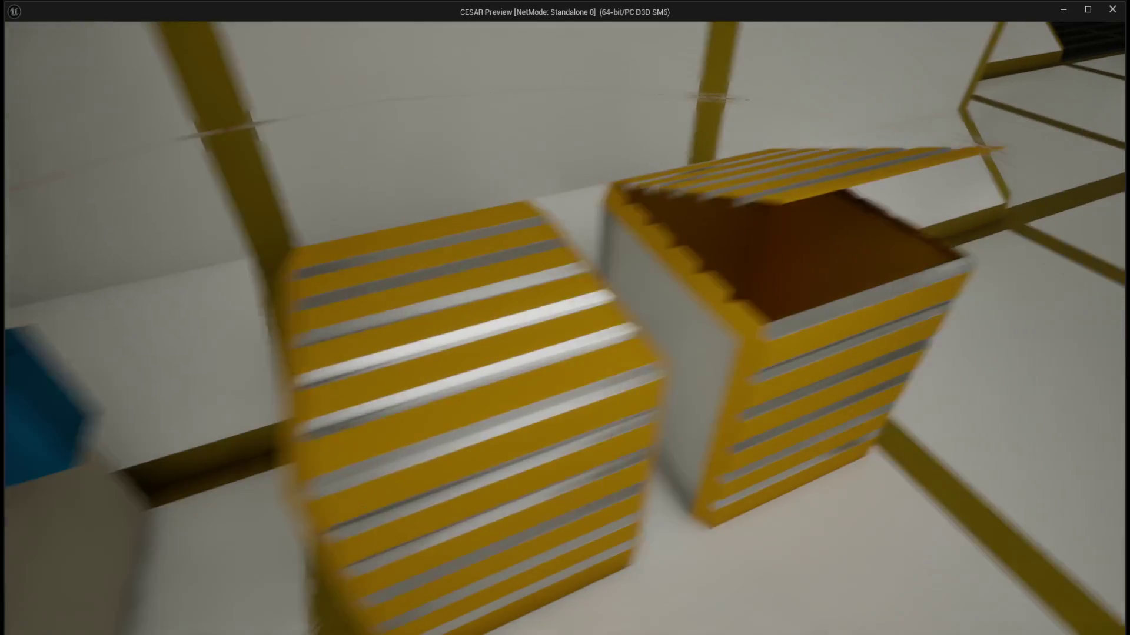
click(565, 327)
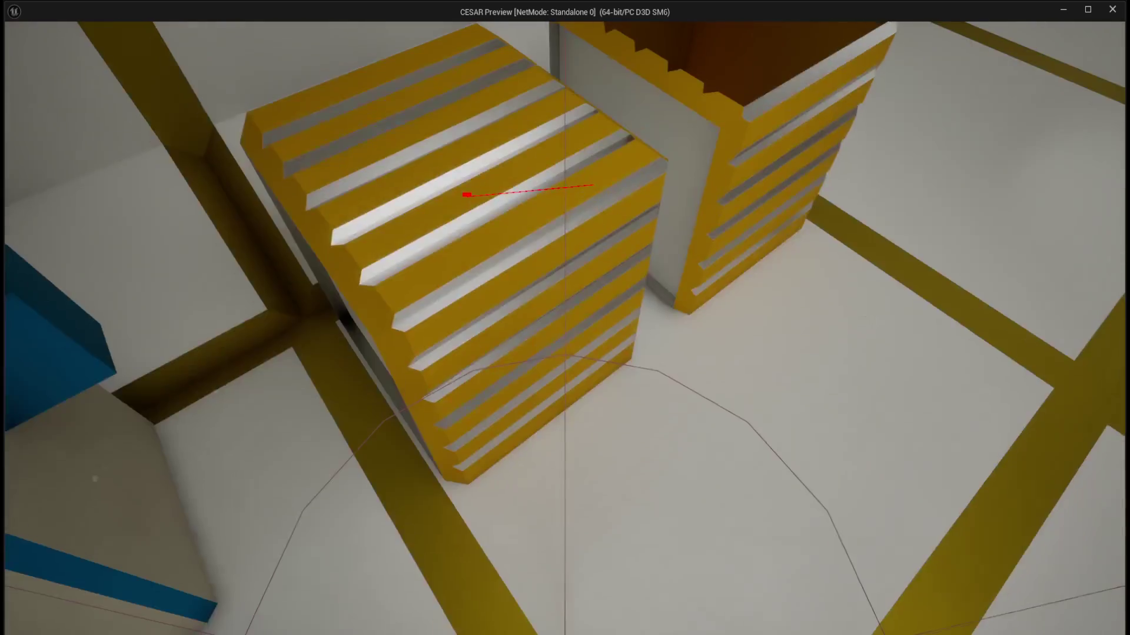
key(e)
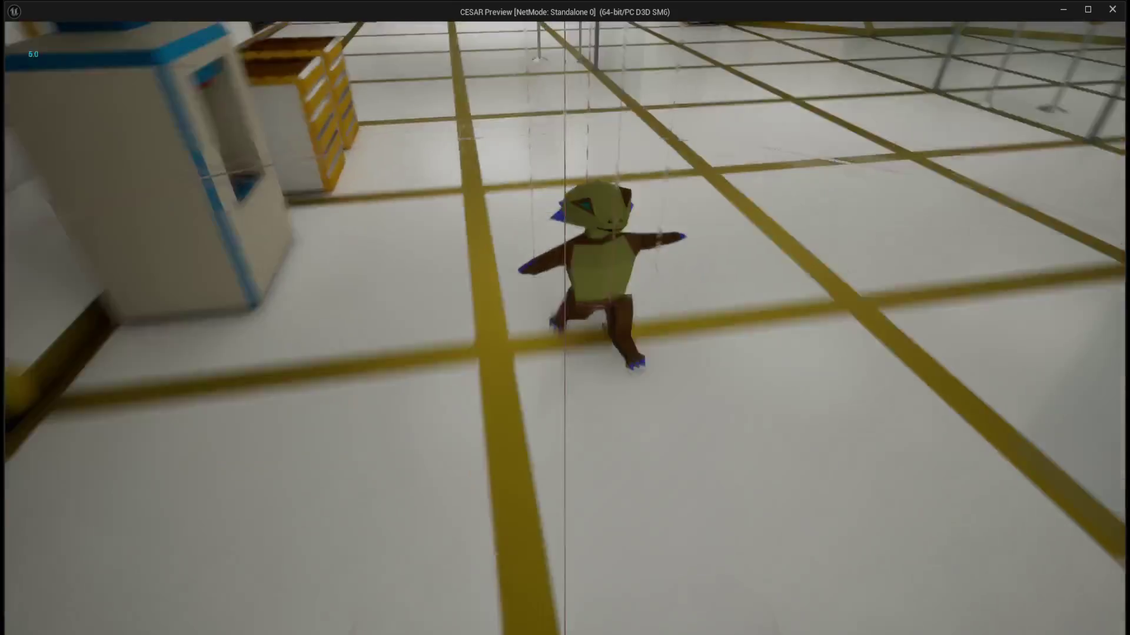
key(w)
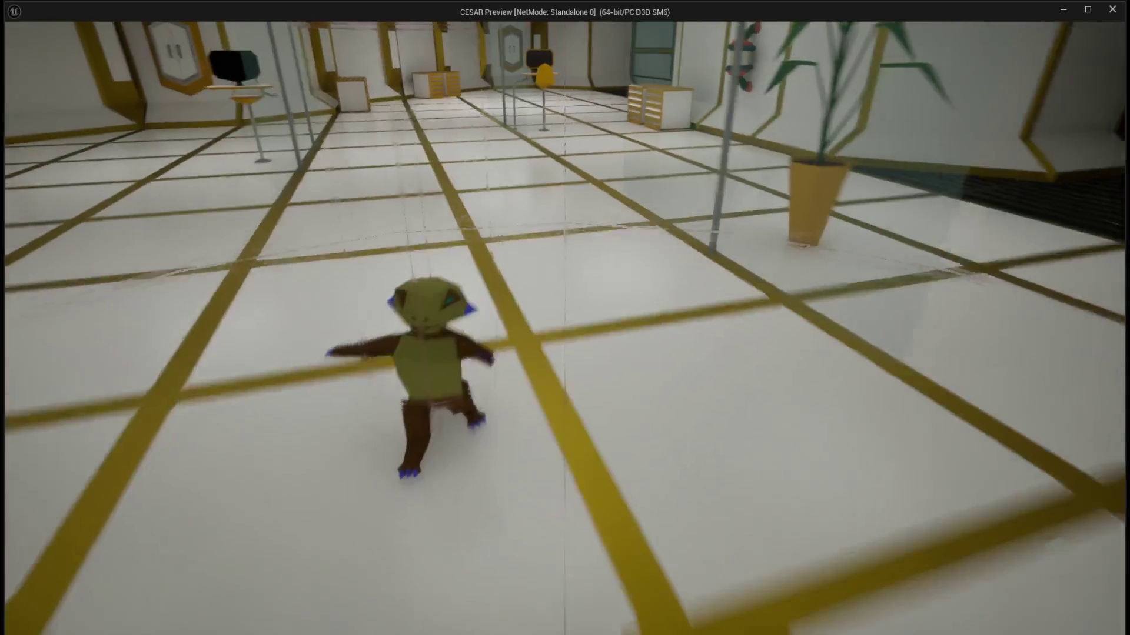
key(e)
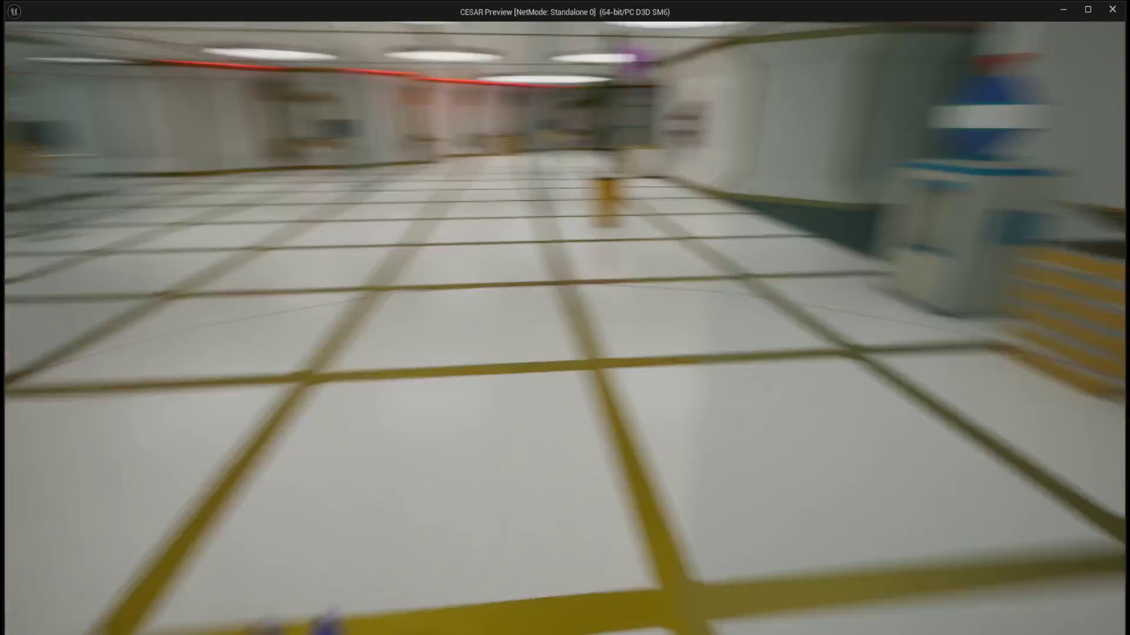
key(e)
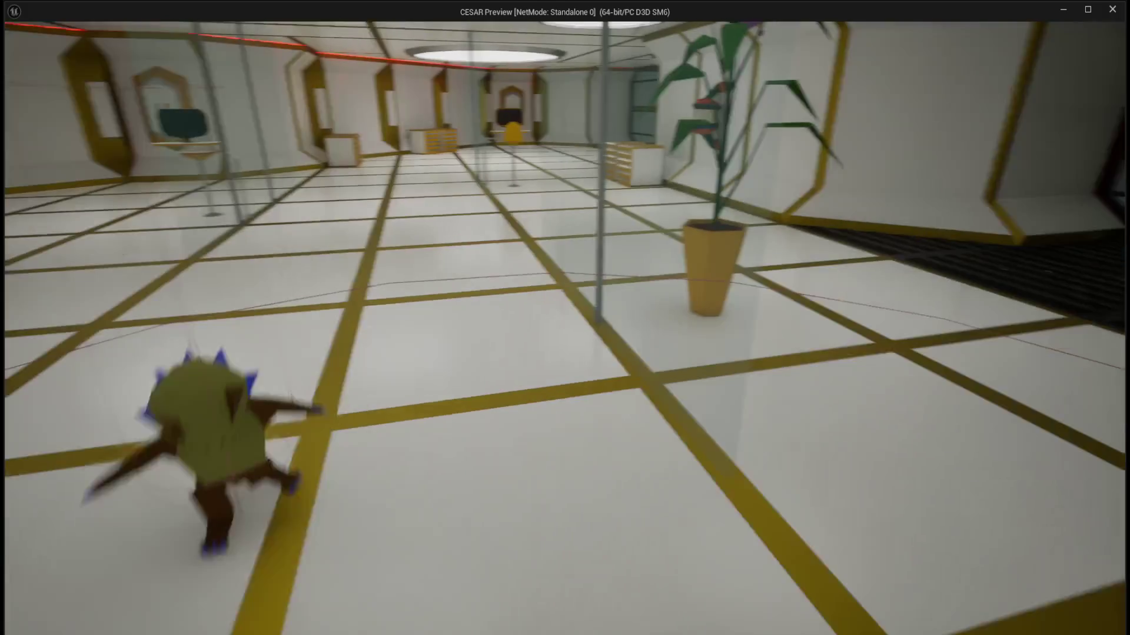
key(Escape)
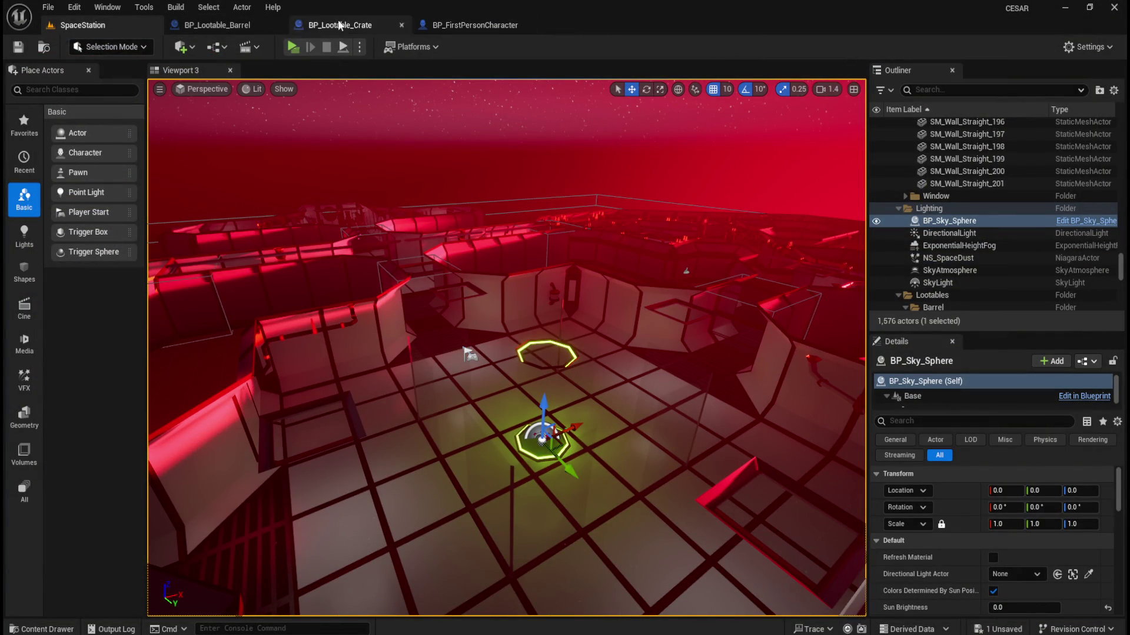
In BP_FirstPersonCharacter, shift the Interact, SET and reroute nodes to the left.
click(475, 25)
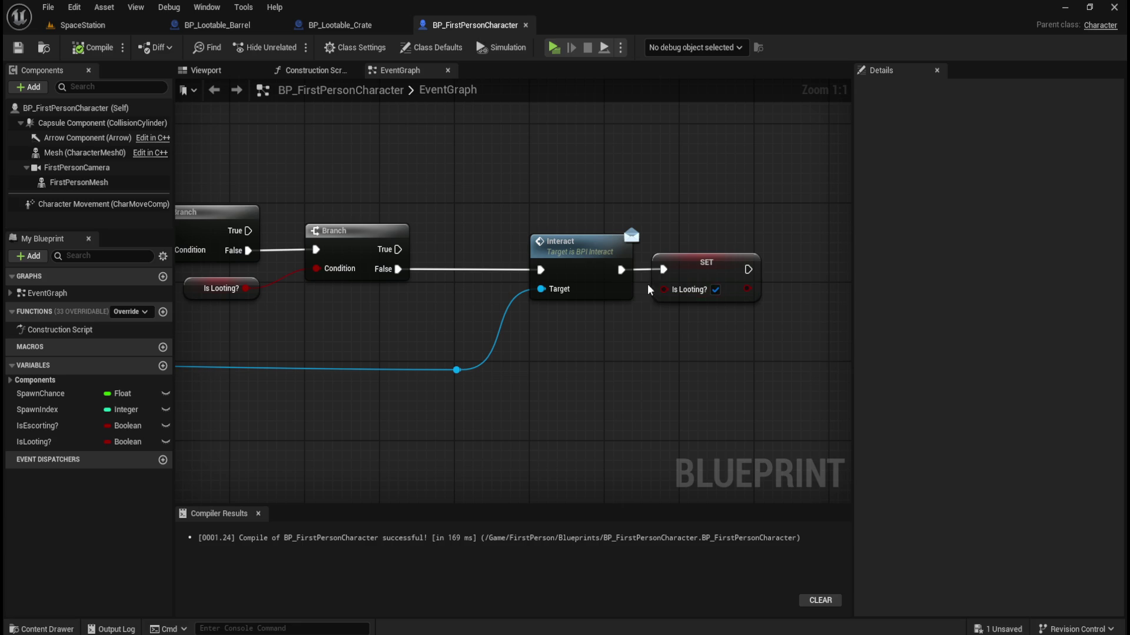
scroll(633, 192, down, 3)
scroll(573, 180, up, 3)
mouse_move(741, 197)
mouse_down()
mouse_move(720, 242)
mouse_move(427, 435)
mouse_up()
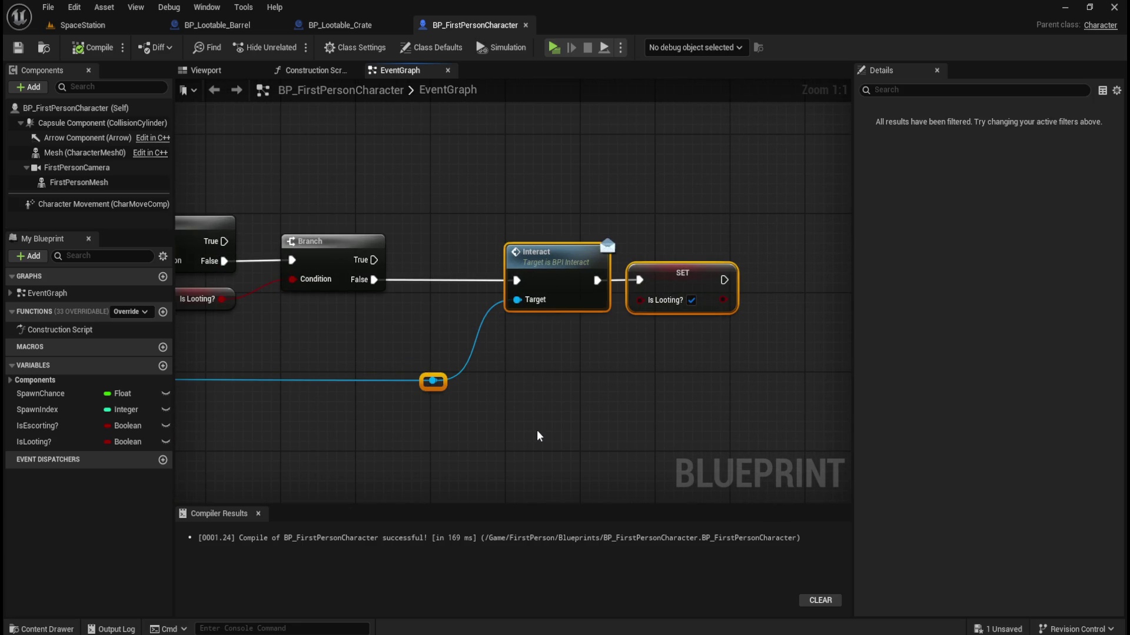
key(Left)
key(Left)
key(Left)
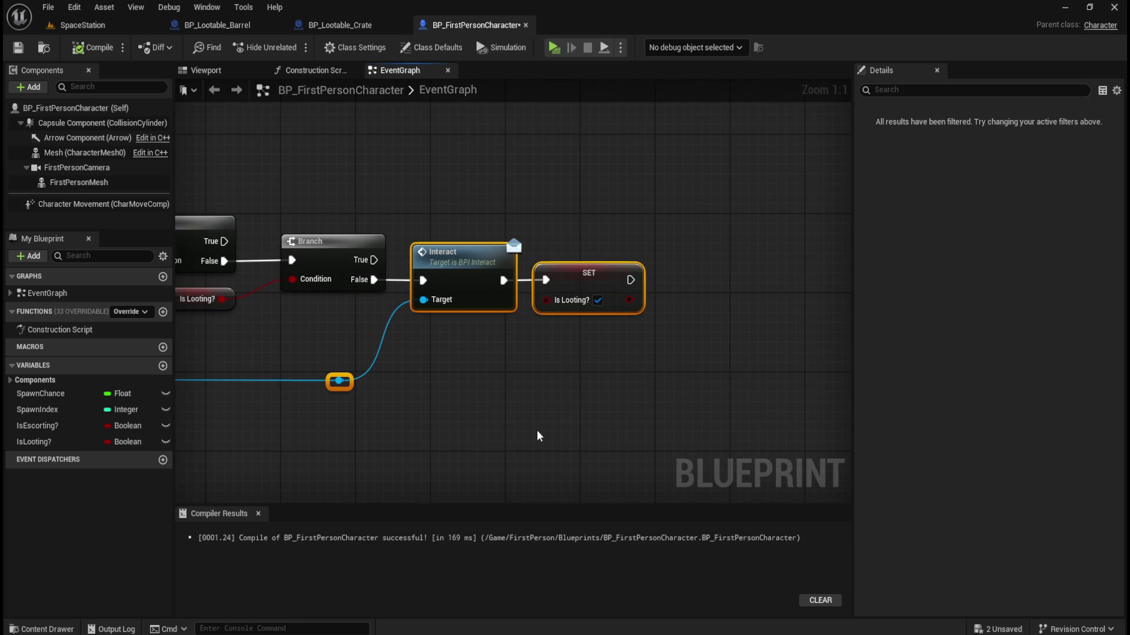
click(537, 430)
Review the Branch chain, save BP_FirstPersonCharacter with Ctrl+S, and close its tab.
drag(478, 392, 678, 400)
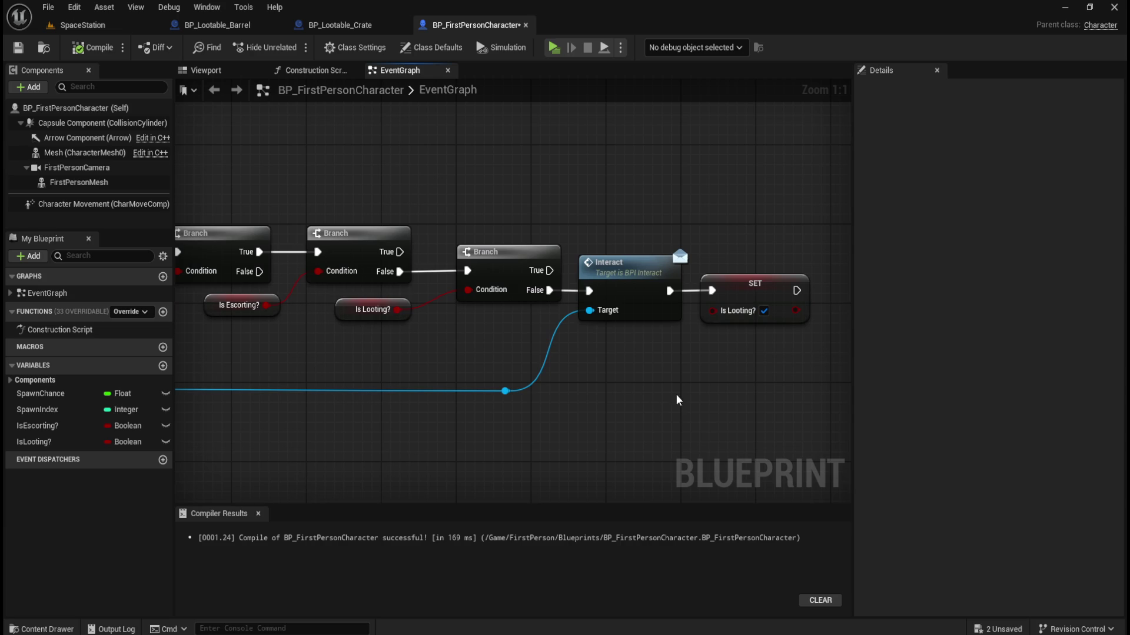
mouse_move(817, 238)
mouse_down()
mouse_move(697, 326)
mouse_move(691, 374)
mouse_up()
click(691, 374)
drag(330, 130, 396, 158)
key(ctrl+s)
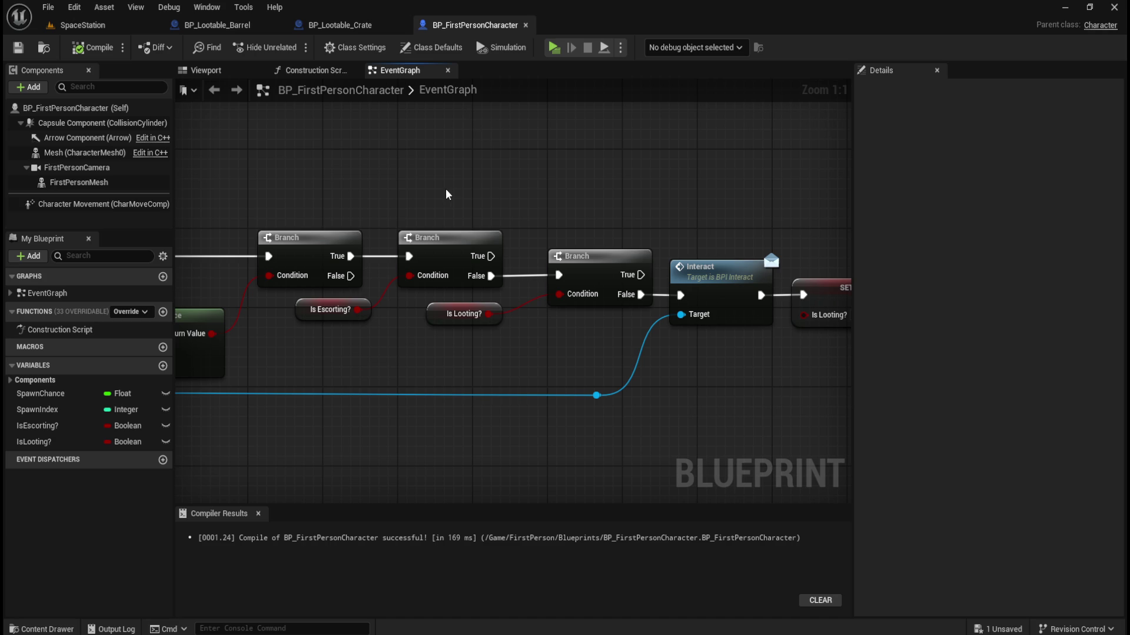
scroll(446, 188, down, 1)
scroll(421, 186, up, 1)
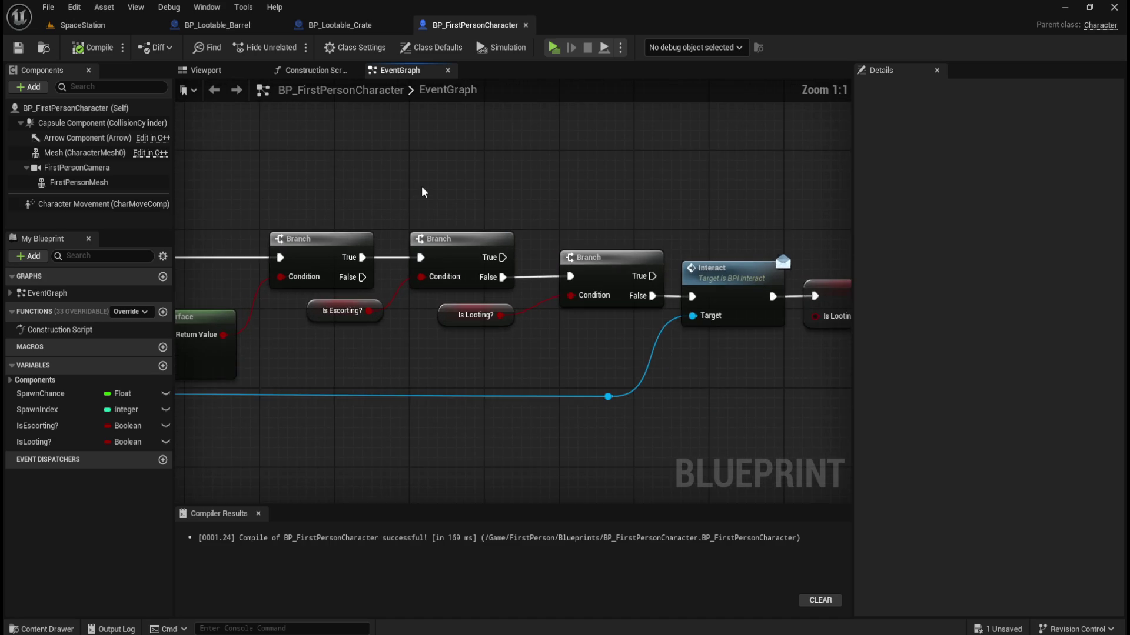
scroll(421, 187, down, 2)
scroll(421, 187, up, 1)
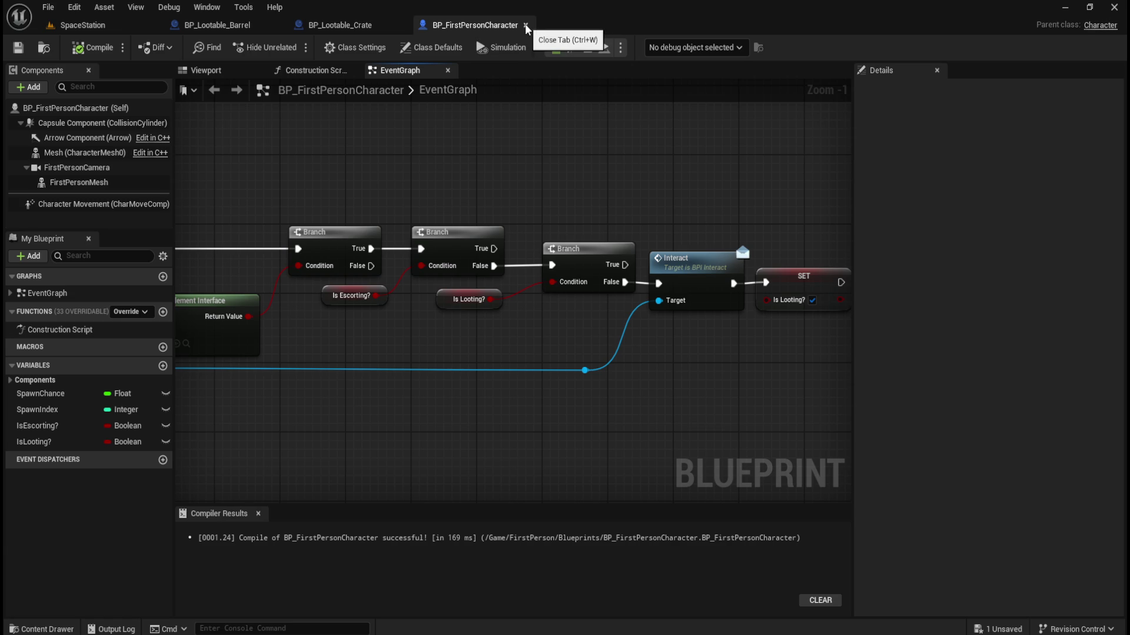
click(525, 25)
Compare the crate and barrel graphs, panning the barrel graph to see its whole logic.
scroll(374, 198, down, 2)
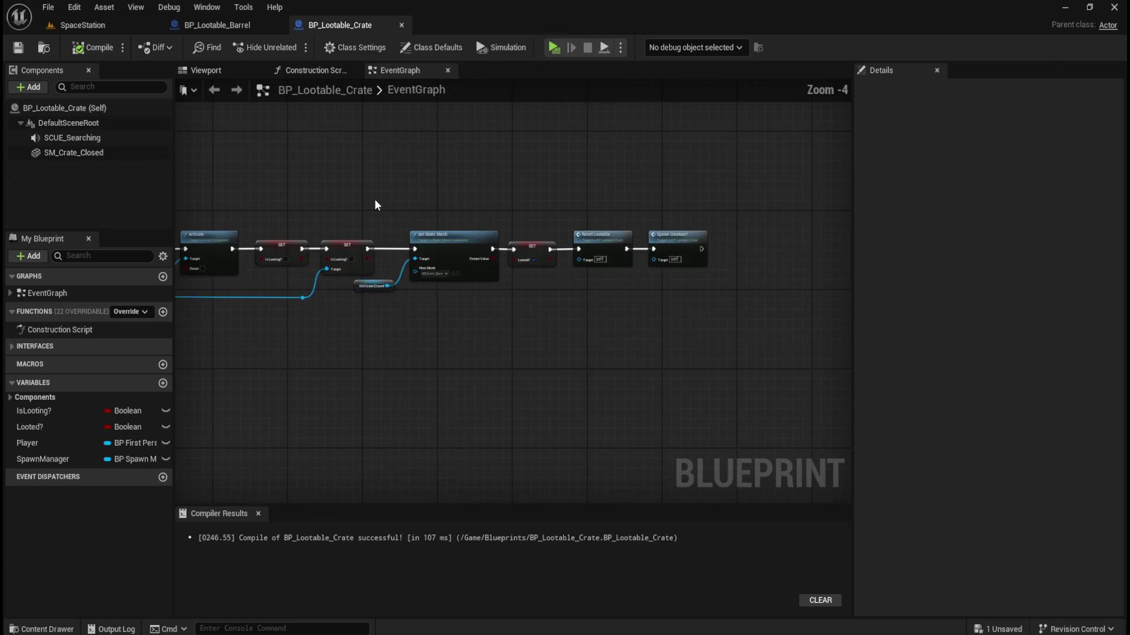
click(241, 25)
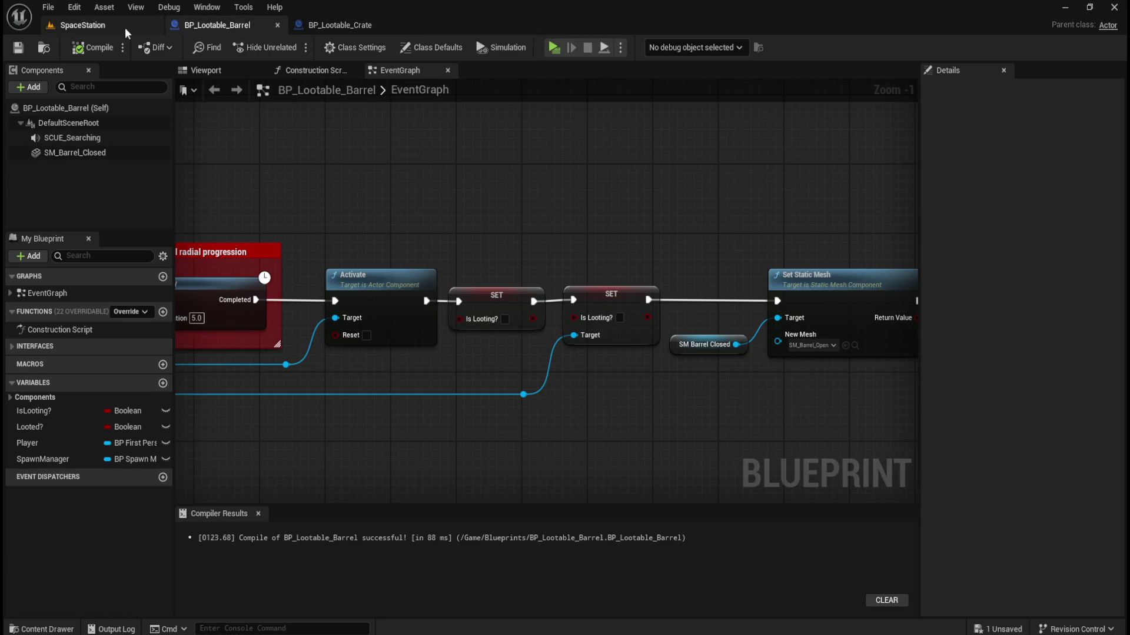
click(333, 27)
scroll(437, 167, down, 1)
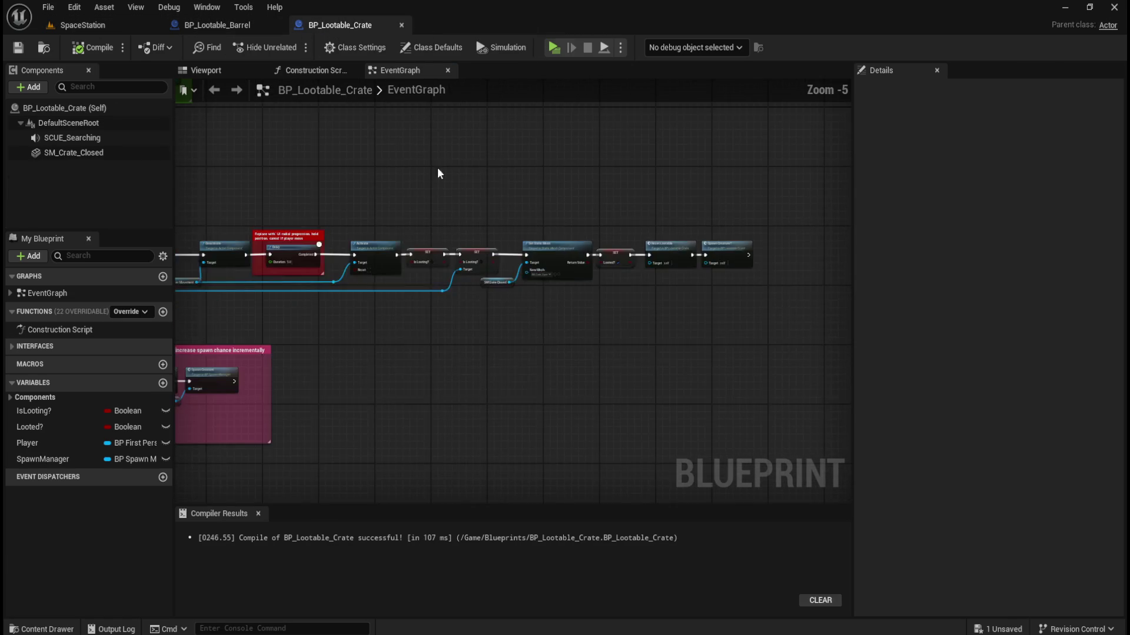
scroll(573, 225, down, 1)
click(233, 27)
scroll(693, 246, down, 5)
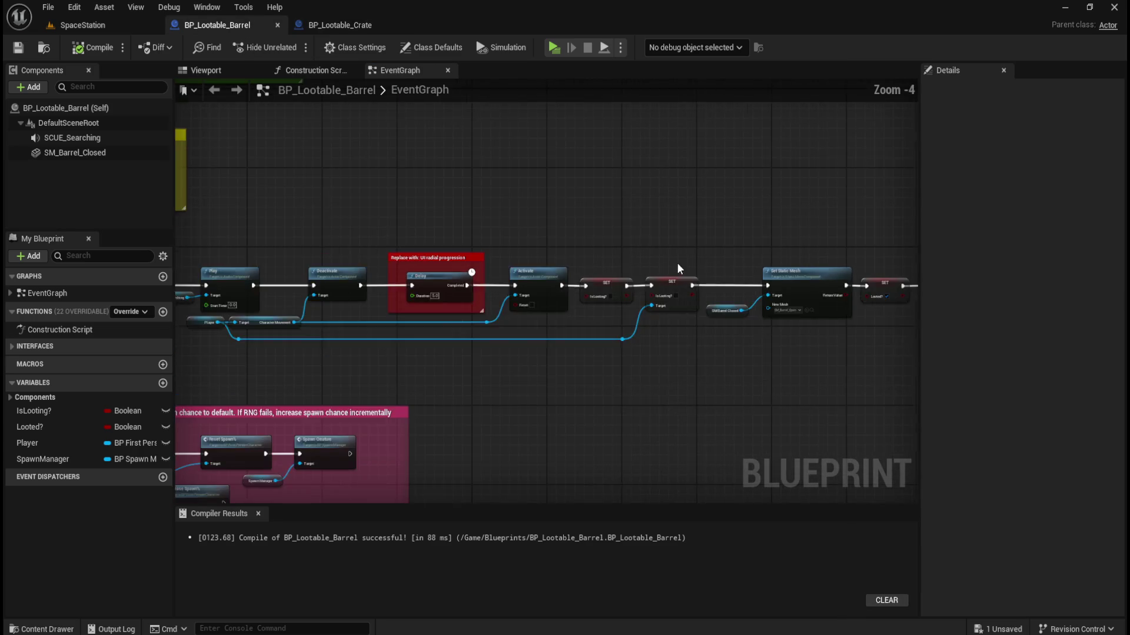
mouse_move(694, 222)
mouse_down()
mouse_move(583, 244)
mouse_move(618, 247)
mouse_up()
scroll(585, 243, up, 1)
scroll(584, 244, down, 1)
Keep alternating between crate and barrel graphs and narrow the Details panel to widen the graph.
click(347, 25)
scroll(605, 239, down, 1)
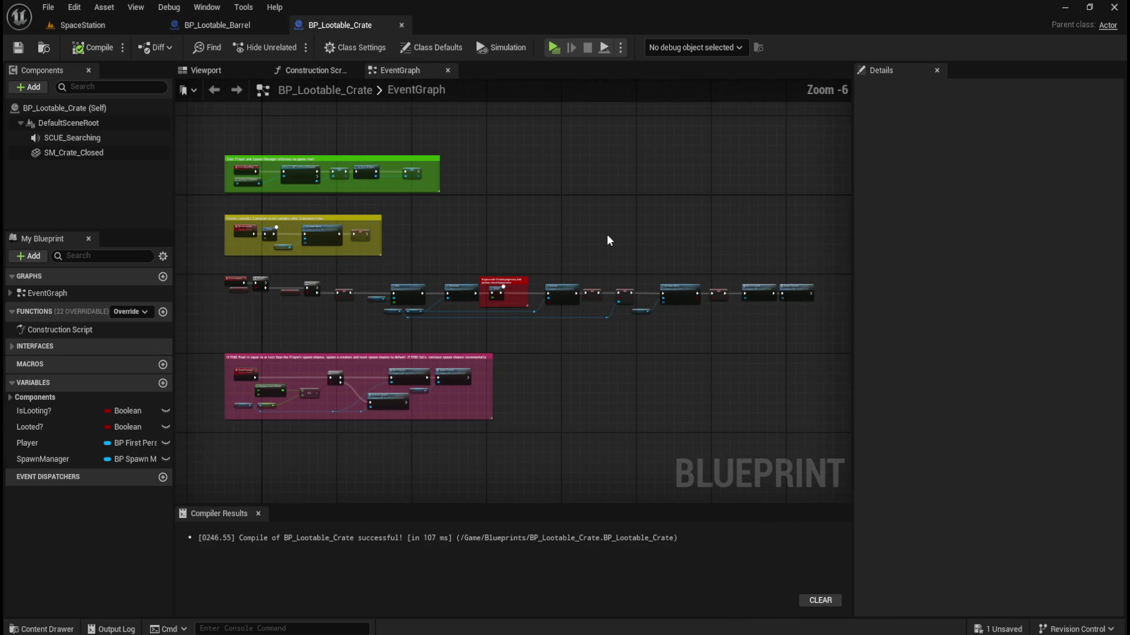
click(251, 26)
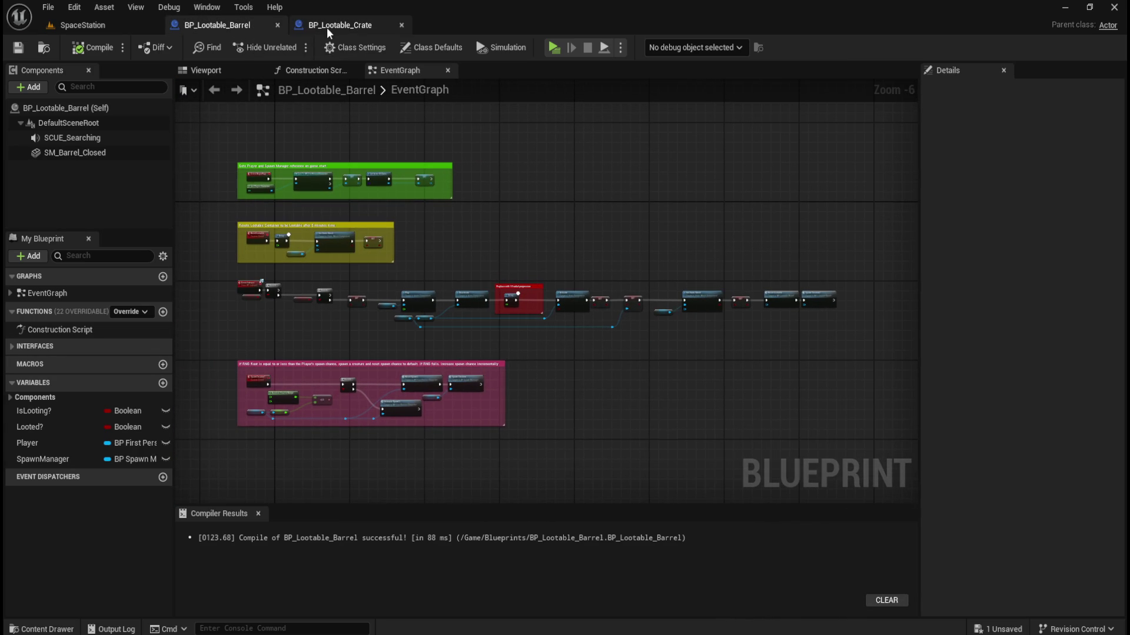
click(329, 26)
click(213, 23)
click(352, 25)
click(234, 26)
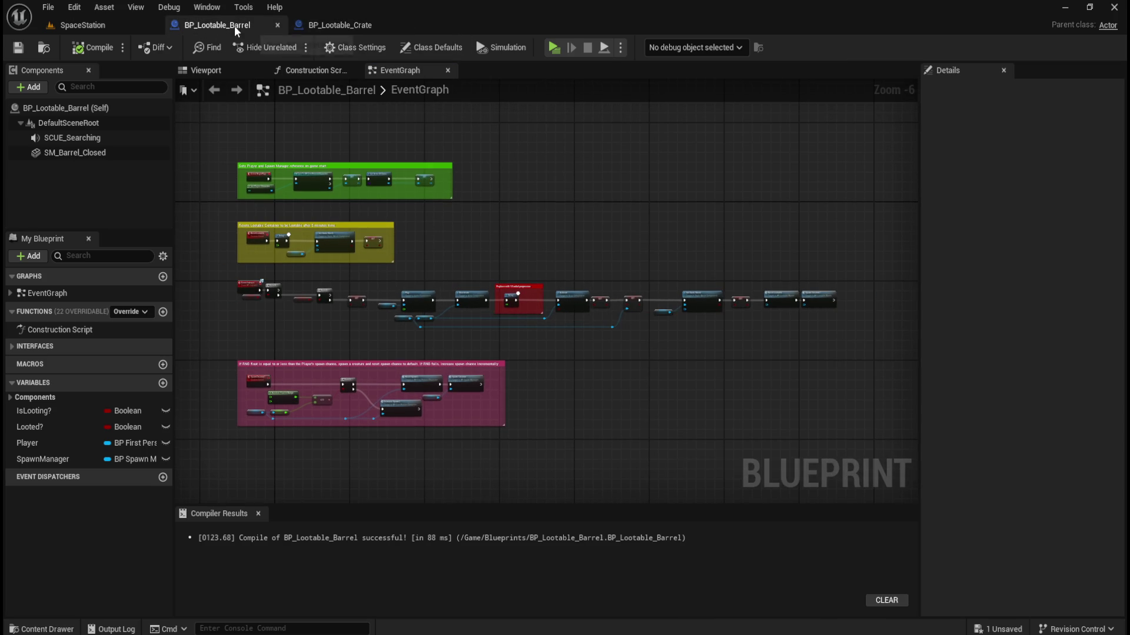
click(343, 23)
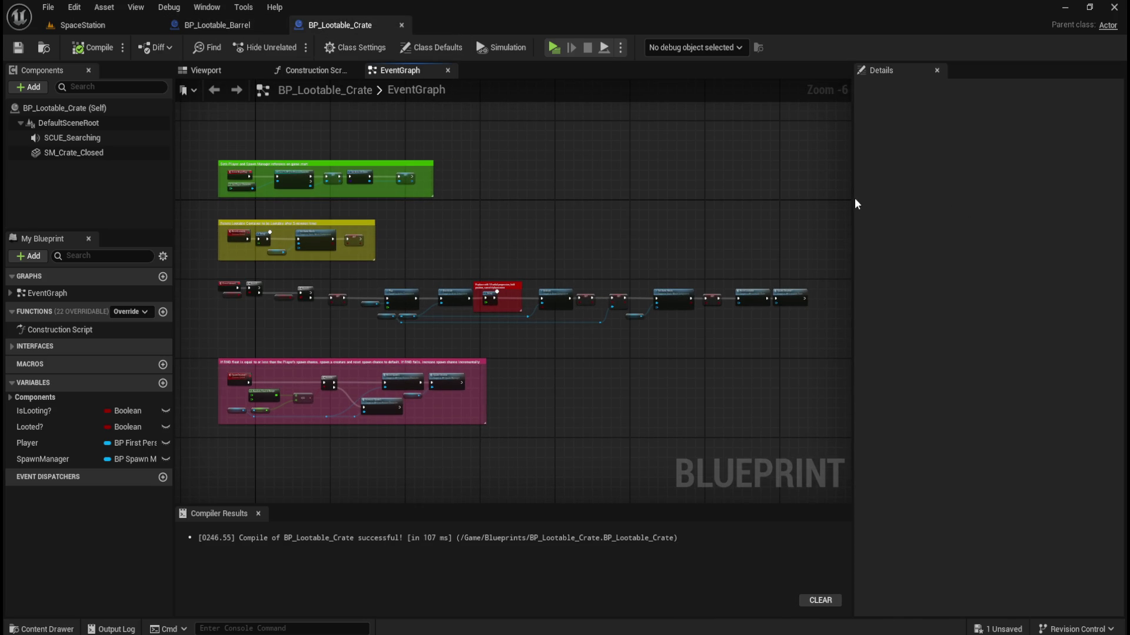
mouse_move(853, 198)
mouse_down()
mouse_move(908, 197)
mouse_move(900, 210)
mouse_up()
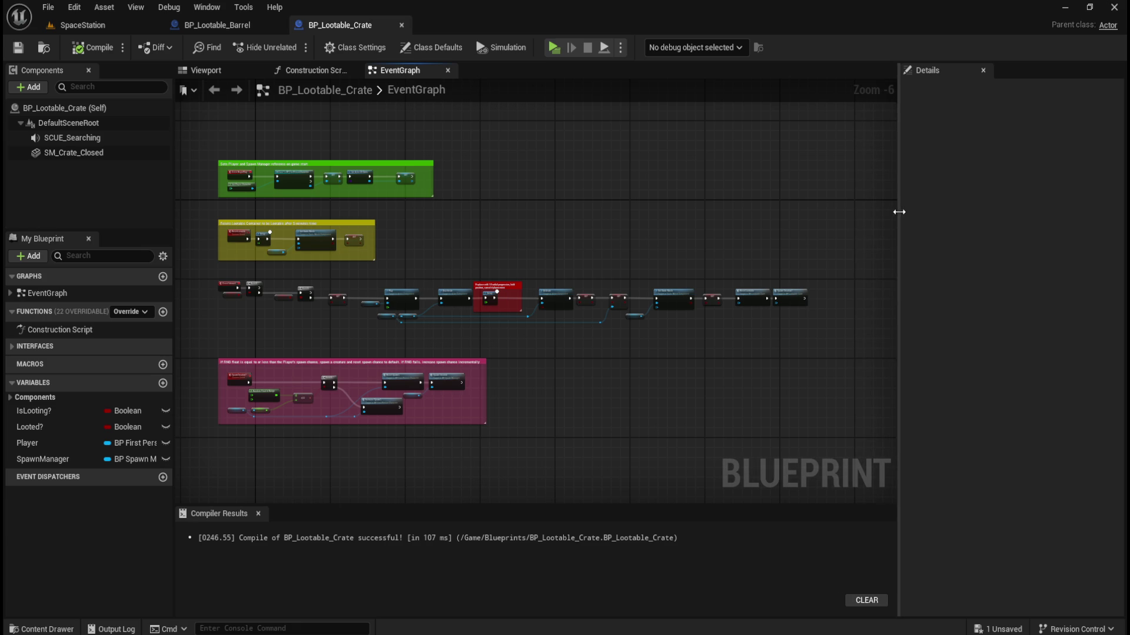
Compare once more, then pan the crate graph to its Play, Deactivate and Delay nodes.
click(218, 25)
click(334, 27)
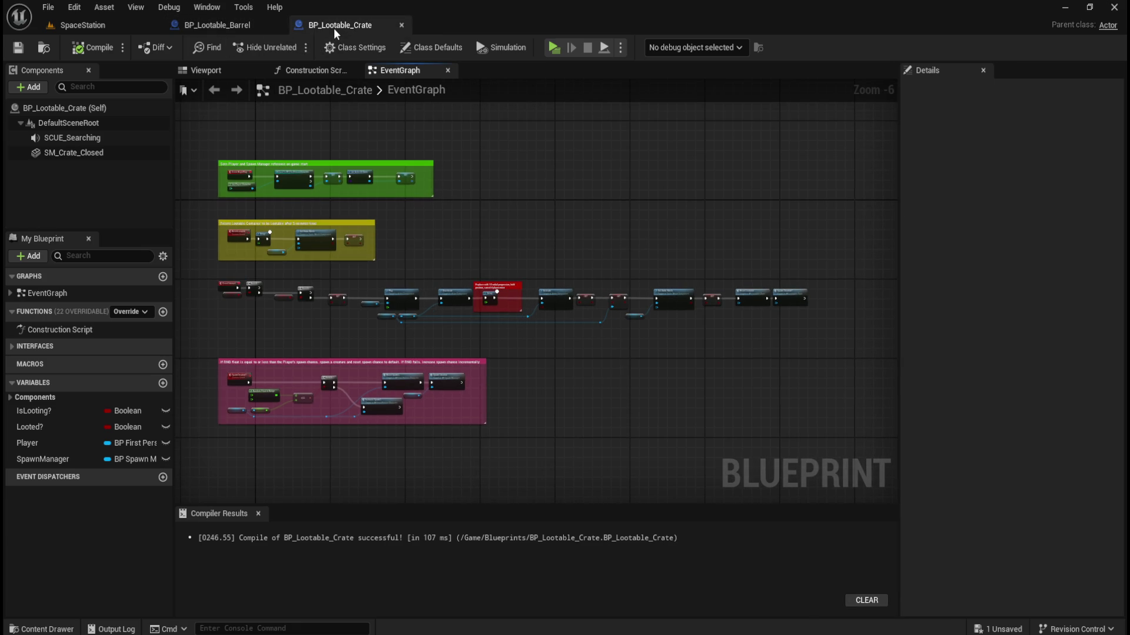
click(252, 28)
click(336, 26)
scroll(675, 238, up, 3)
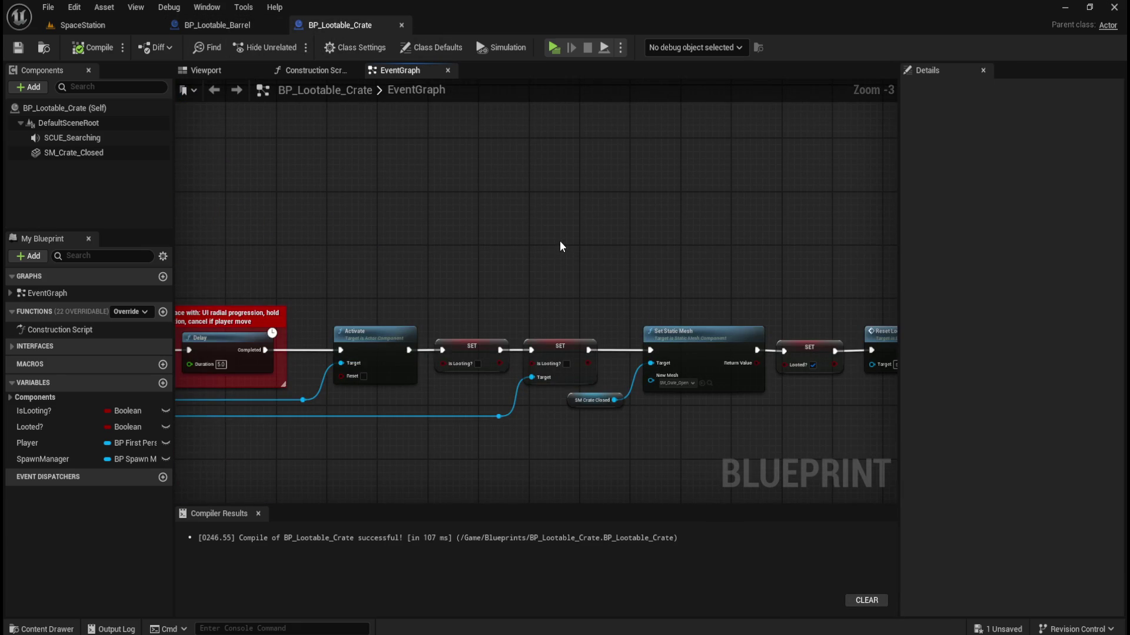
mouse_move(500, 238)
mouse_down()
mouse_move(718, 221)
mouse_move(682, 207)
mouse_up()
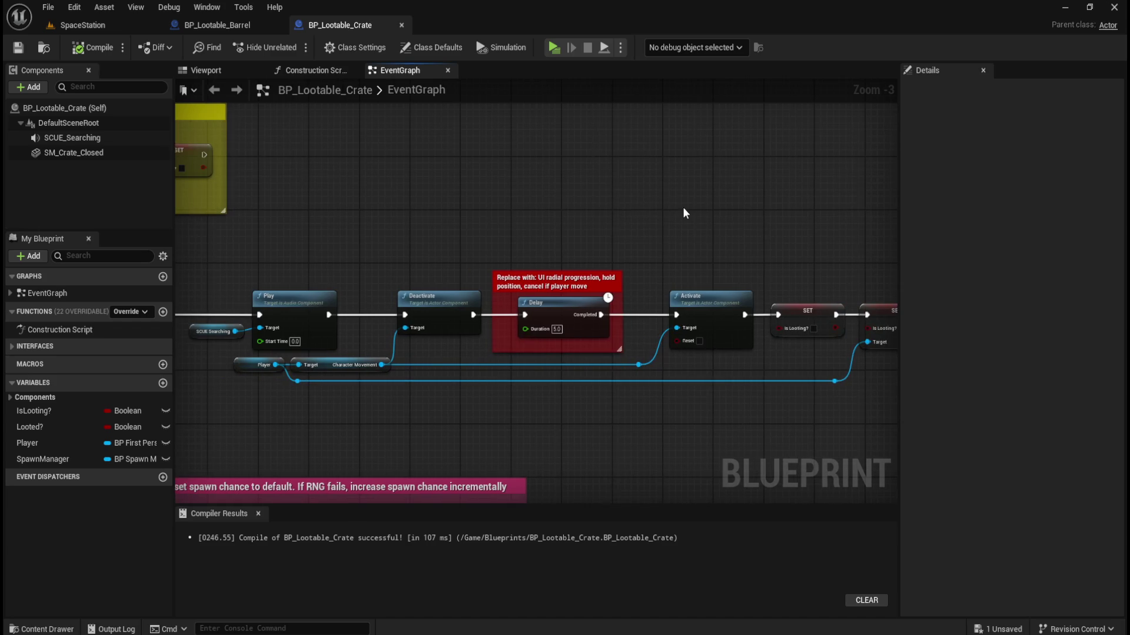
key(ctrl+space)
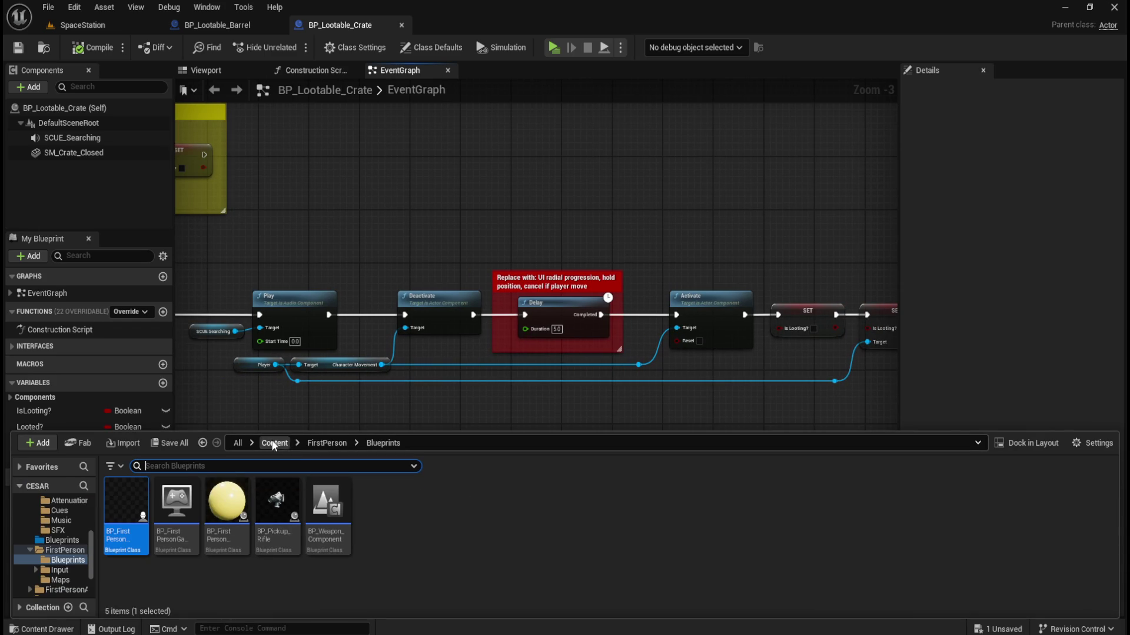
Browse to the Content Blueprints folder, open BP_Lootable_Locker_B and zoom its event graph out.
click(274, 443)
double_click(177, 503)
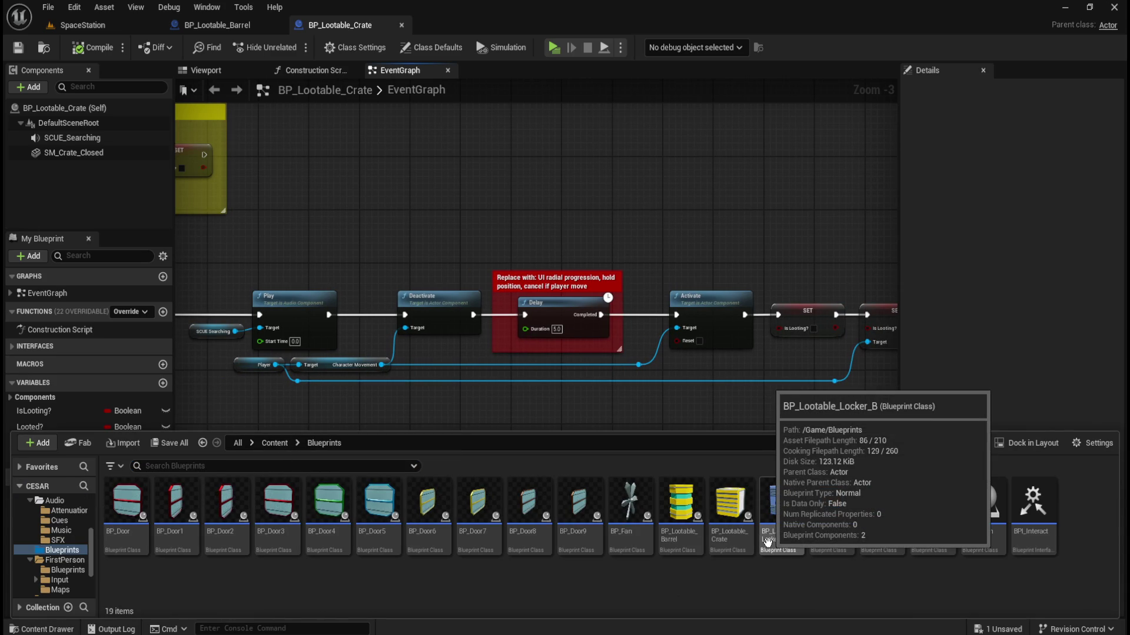
click(782, 529)
click(806, 584)
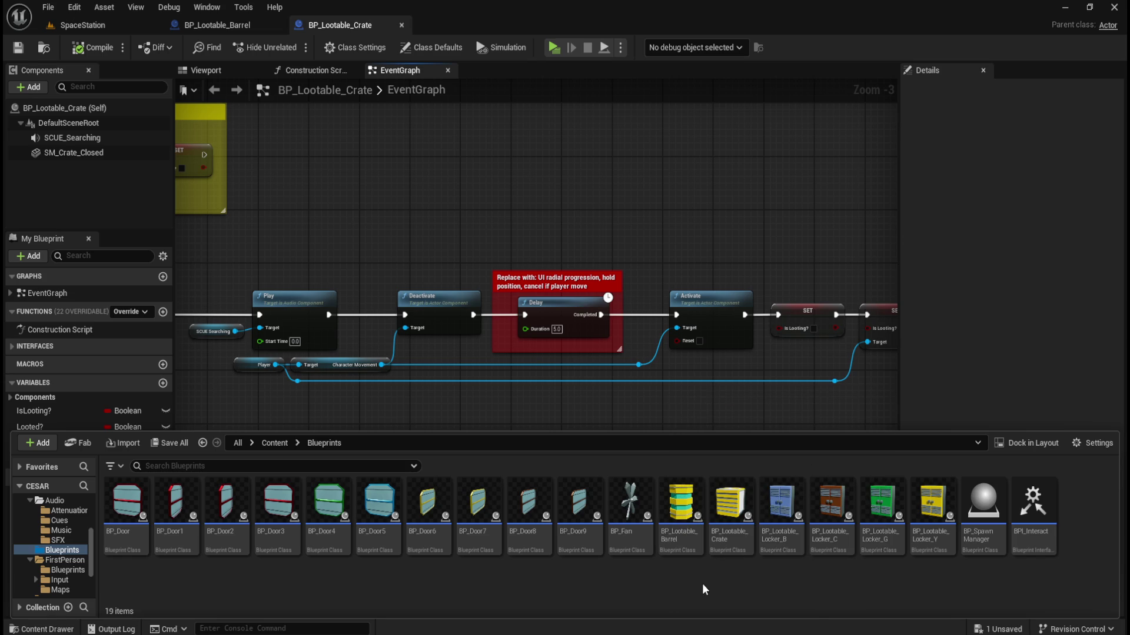
double_click(789, 549)
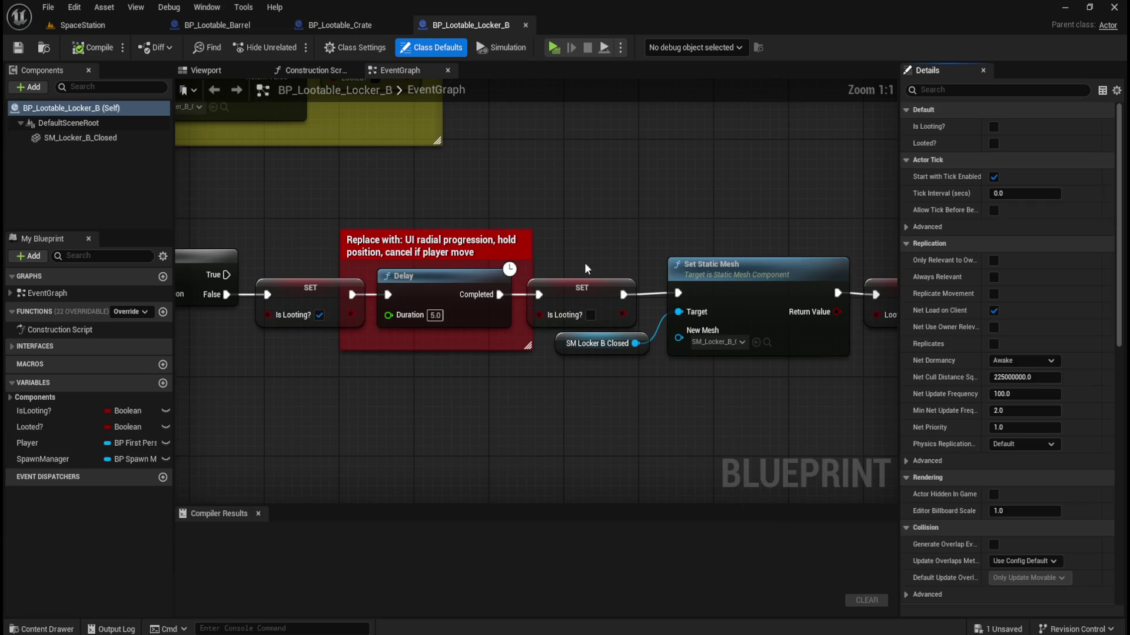
scroll(591, 233, down, 2)
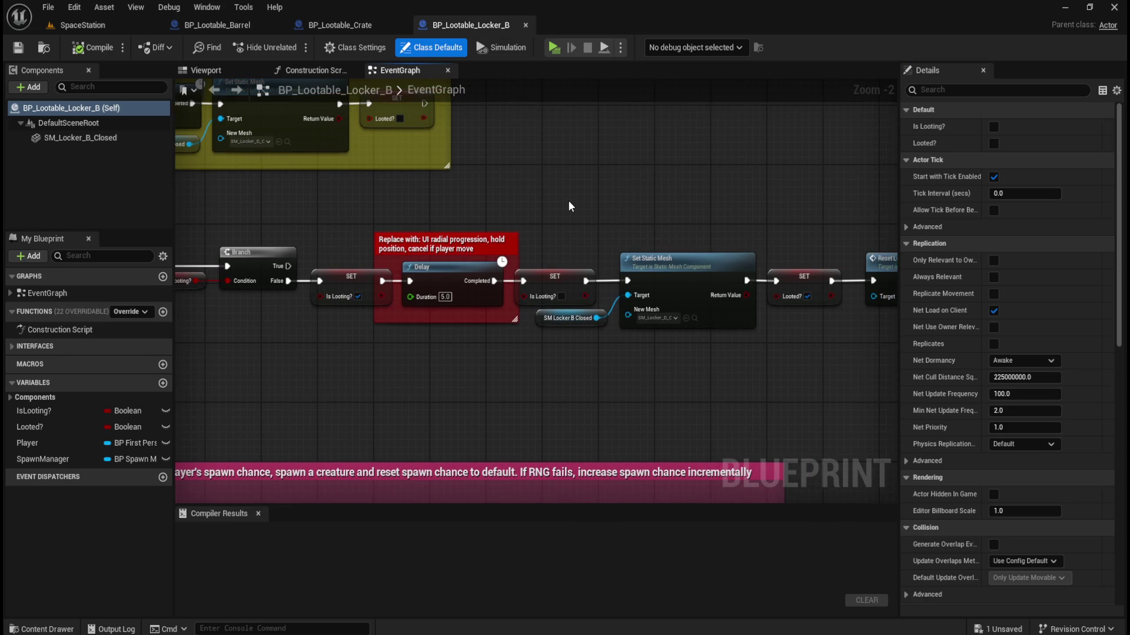
Compare crate and locker graphs, selecting the crate's SET, Play and Deactivate nodes.
click(353, 25)
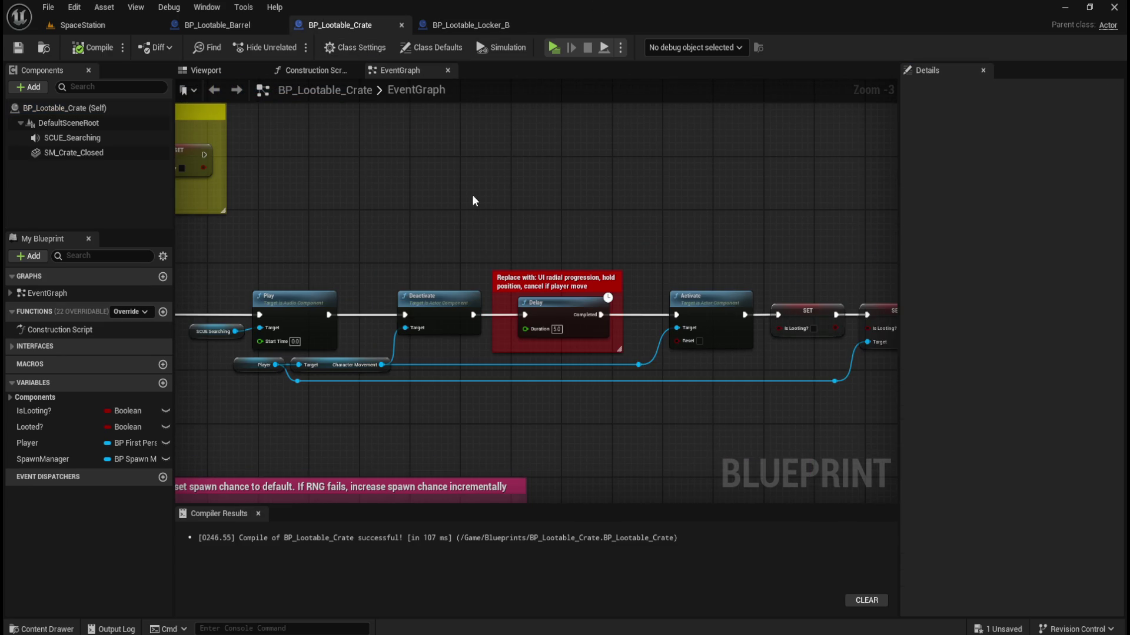
scroll(471, 194, up, 2)
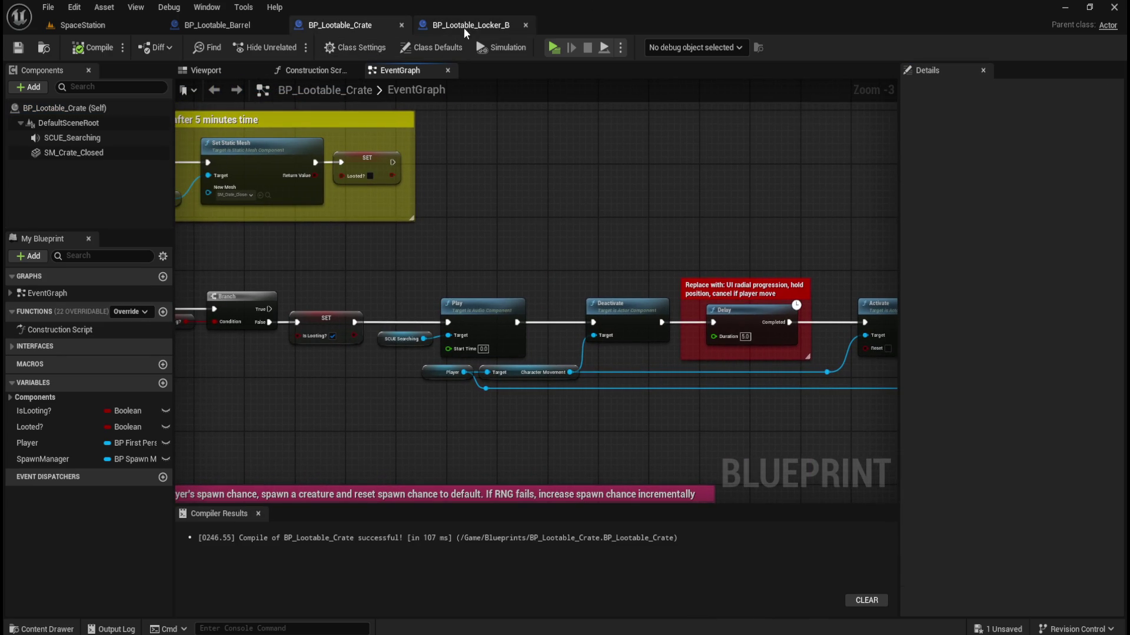
click(466, 25)
click(339, 26)
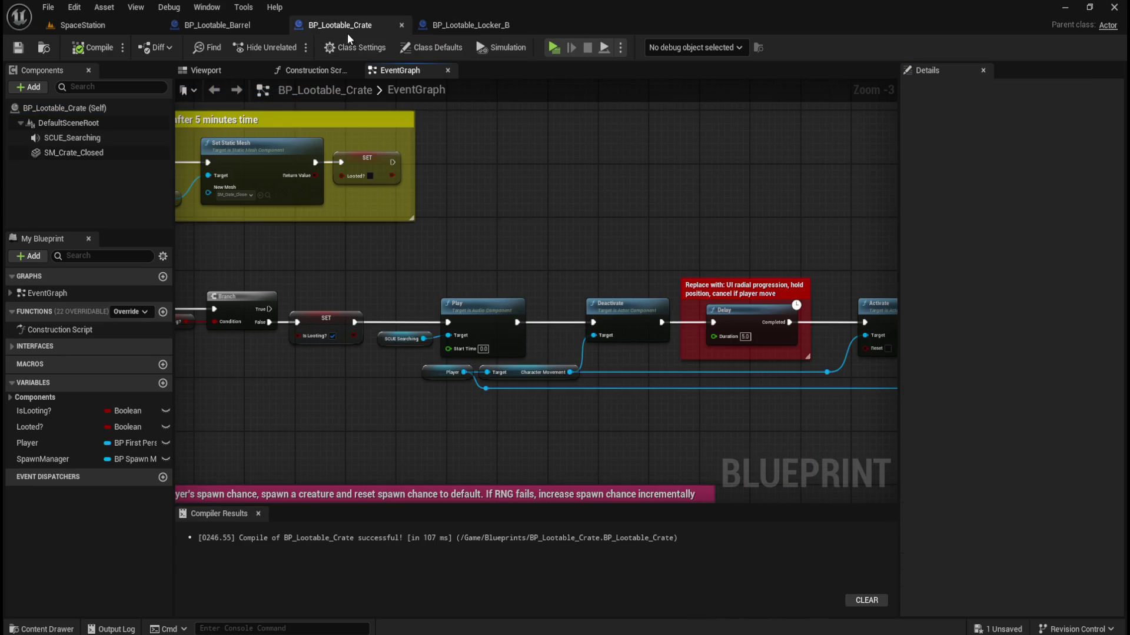
mouse_move(328, 291)
mouse_down()
mouse_move(359, 358)
mouse_move(369, 352)
mouse_up()
click(471, 25)
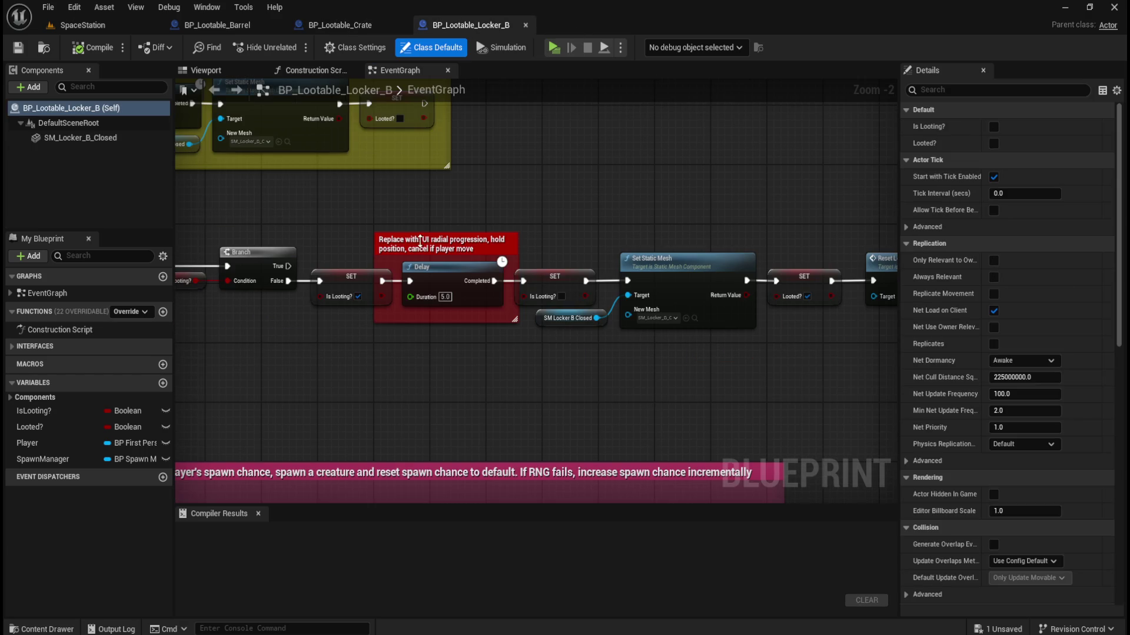
click(347, 25)
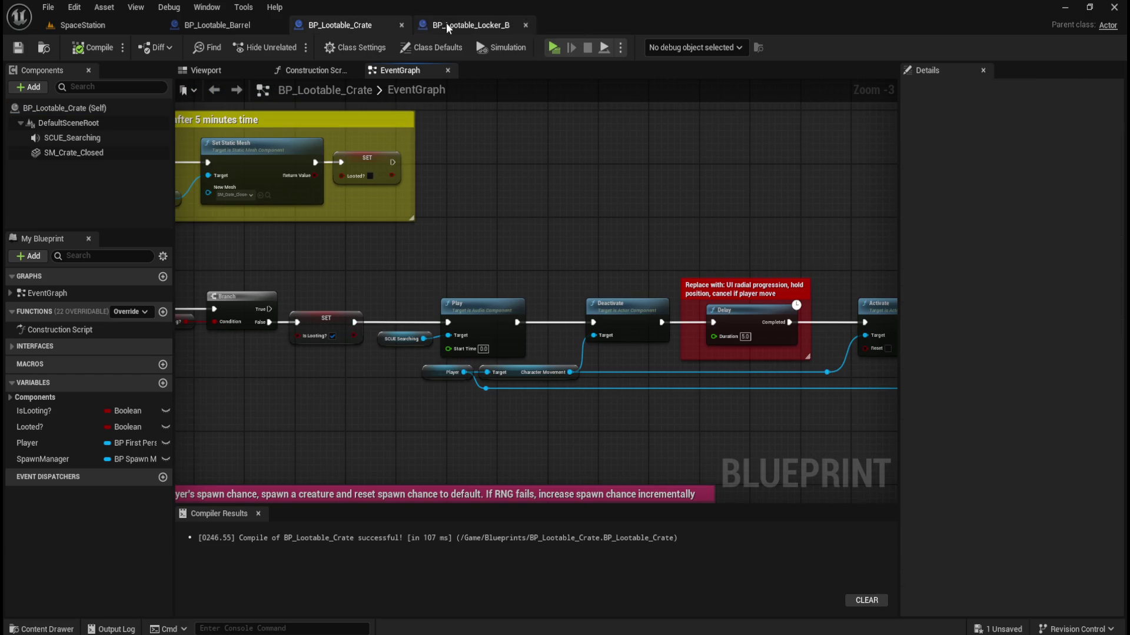
drag(408, 262, 667, 426)
click(472, 25)
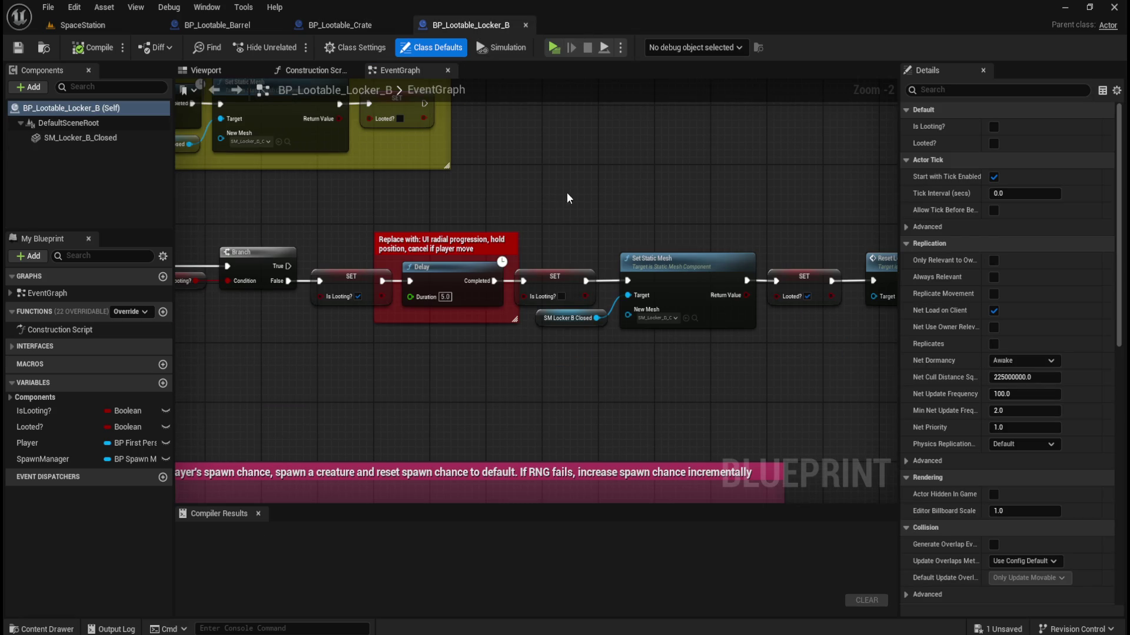
Inspect the crate's SCUE_Searching audio component, then bring up the locker's +Add component list.
click(373, 18)
click(64, 139)
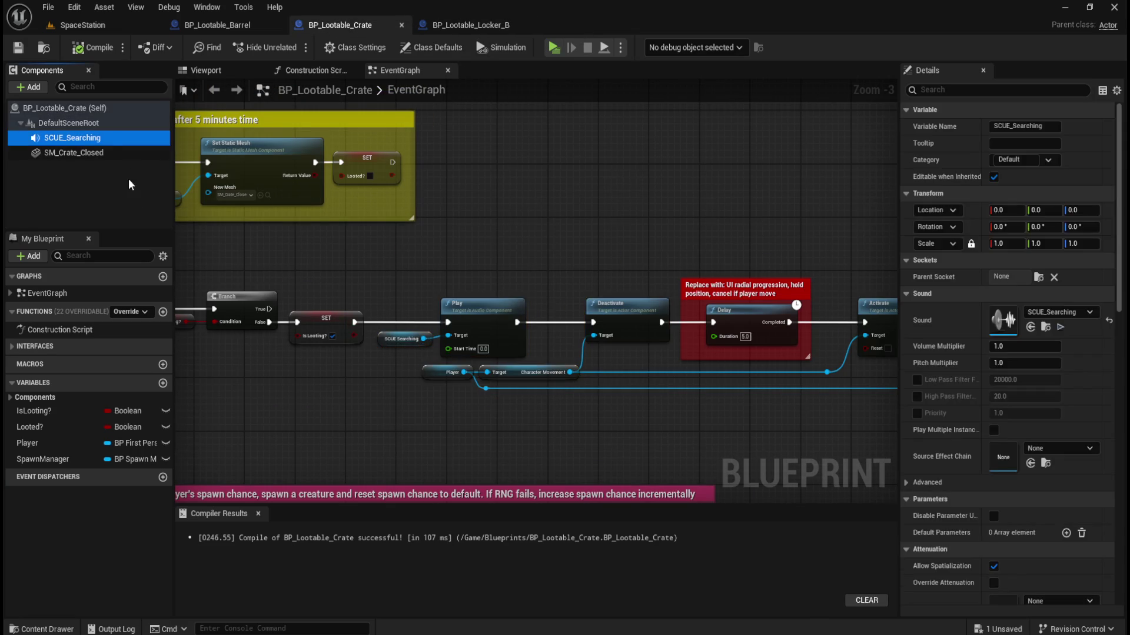
key(F2)
click(93, 174)
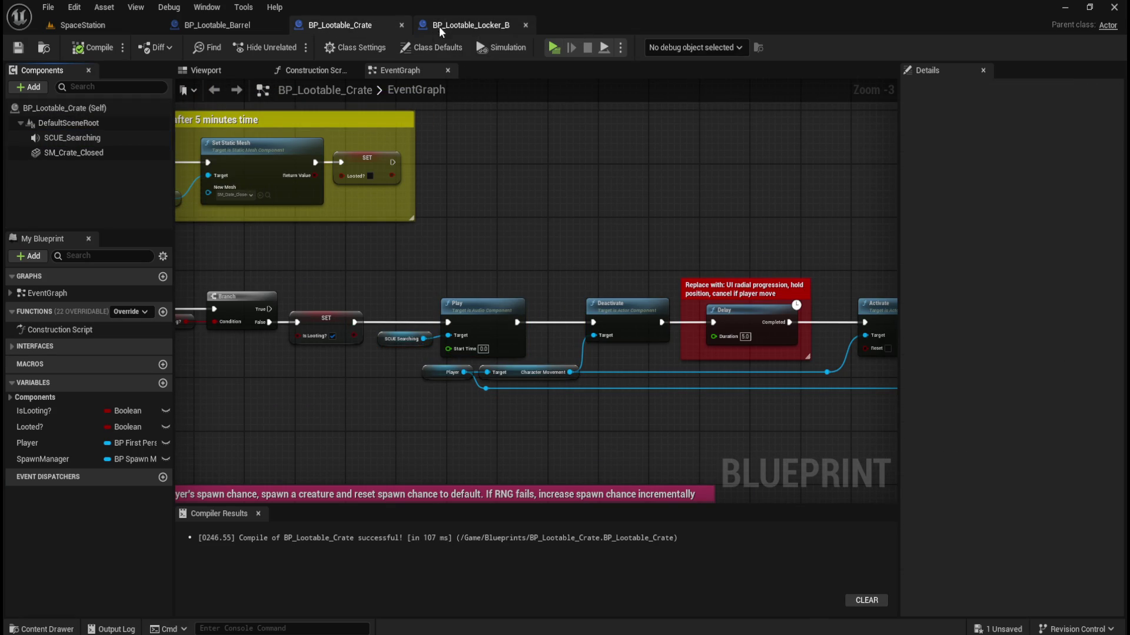
click(459, 23)
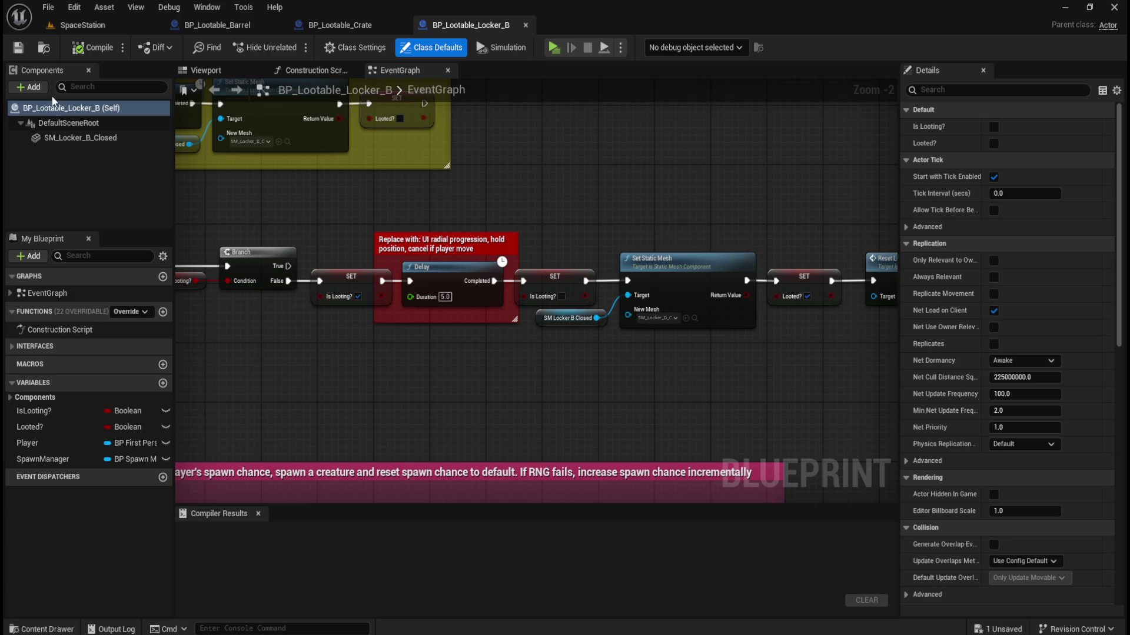
click(33, 87)
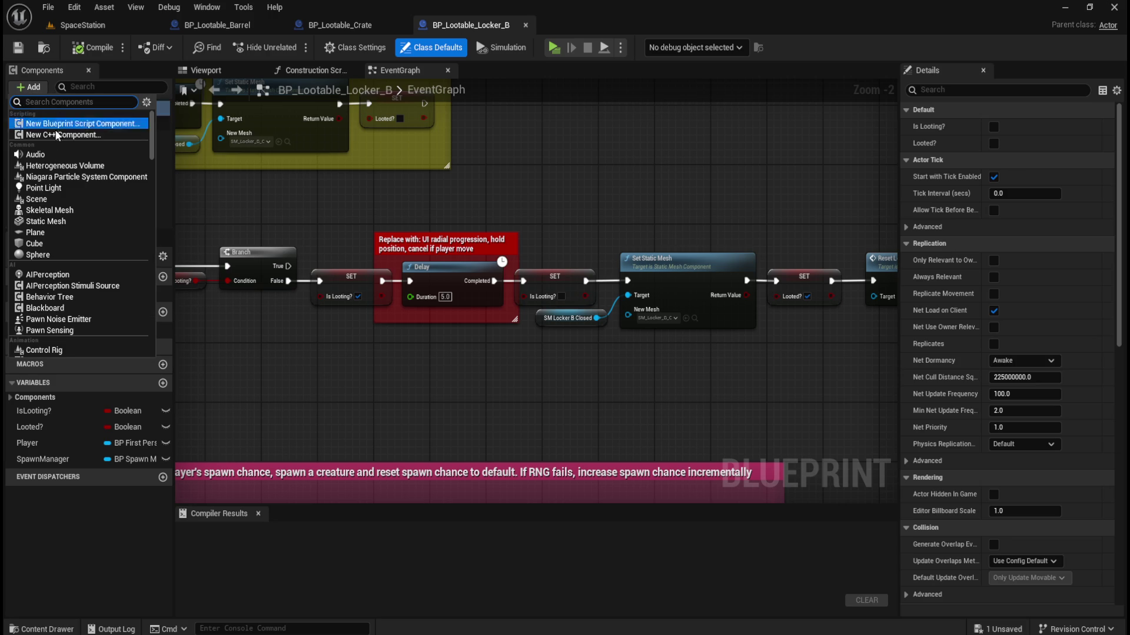
Add an Audio component named SCUE_Searching to BP_Lootable_Locker_B and compile.
click(41, 154)
text(SCUE_Searching)
click(86, 183)
click(82, 138)
key(ctrl+space)
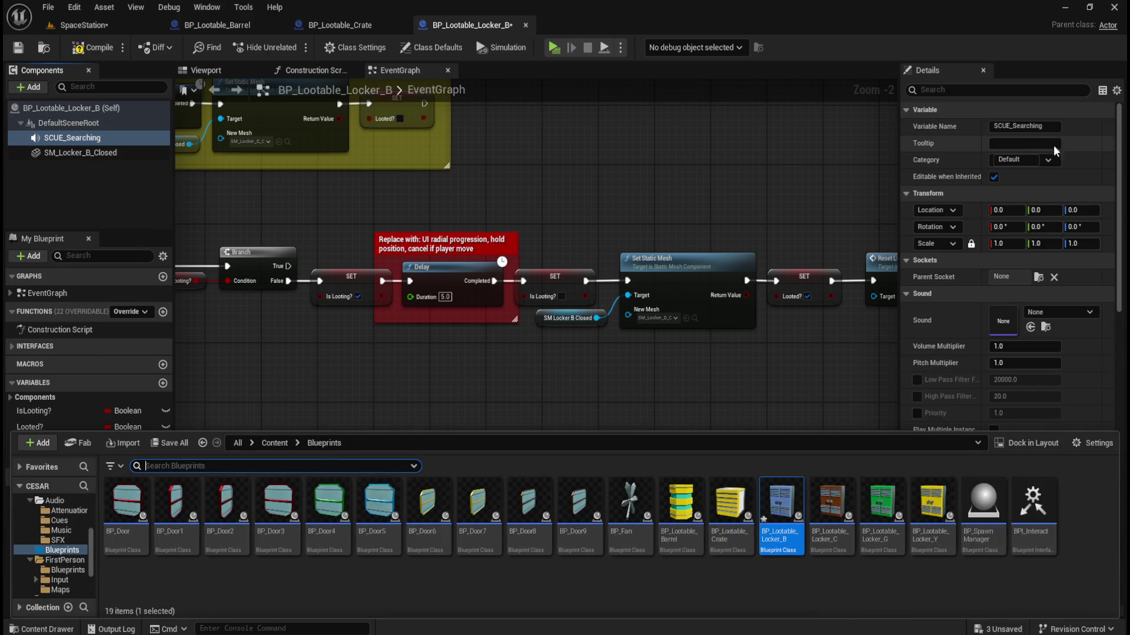
click(89, 47)
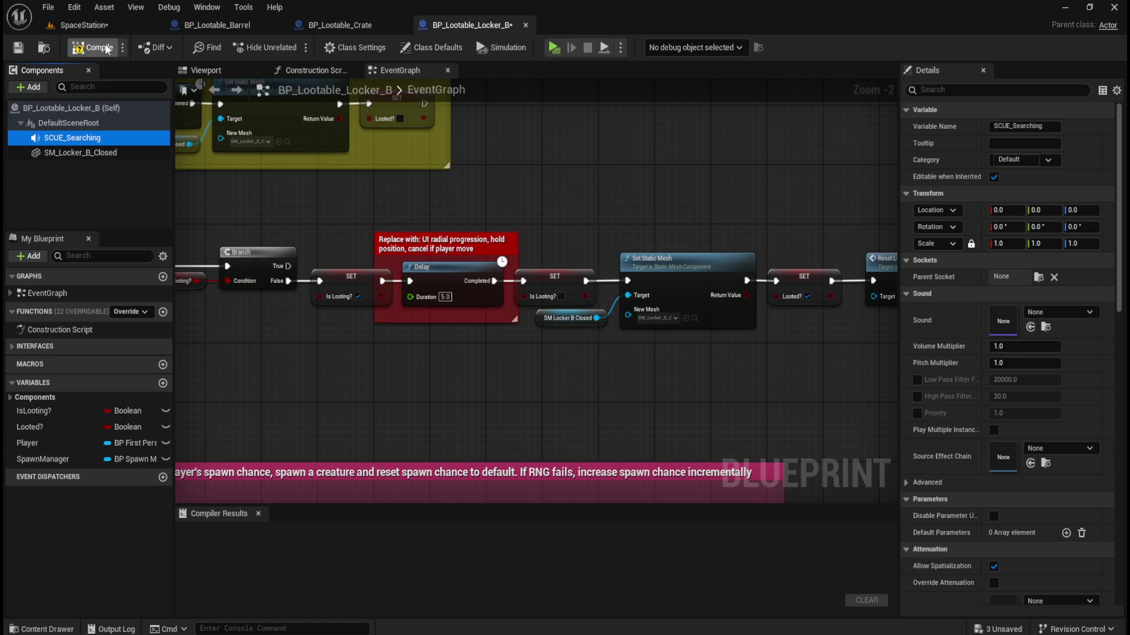
Set the SCUE_Searching component's Sound to the SCUE_Searching cue.
click(1064, 313)
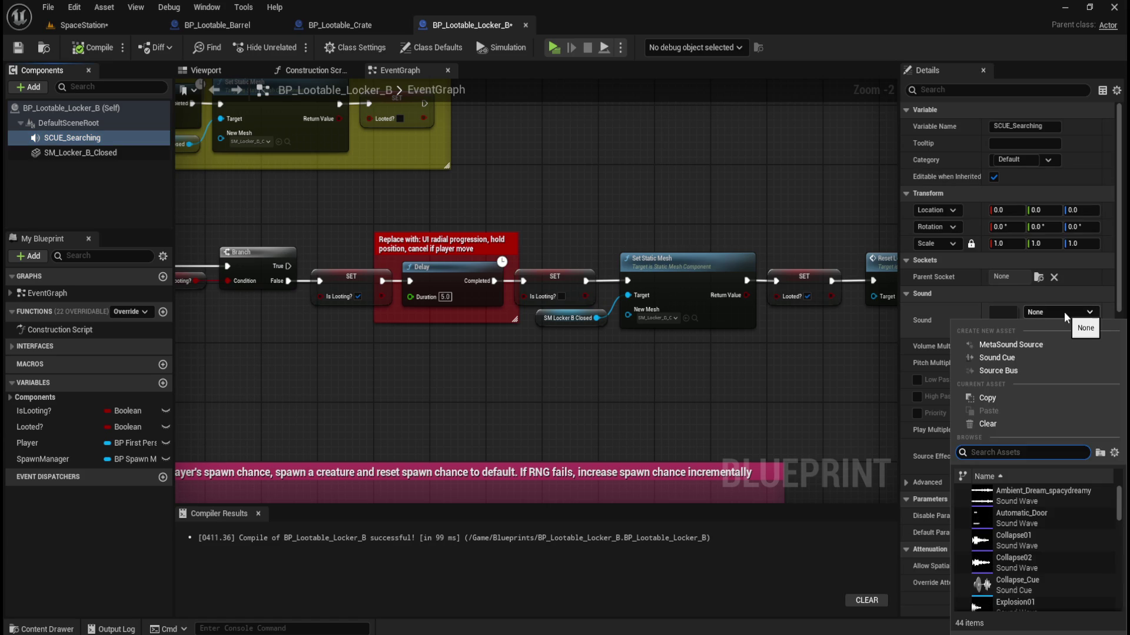
text(searchin)
click(1030, 492)
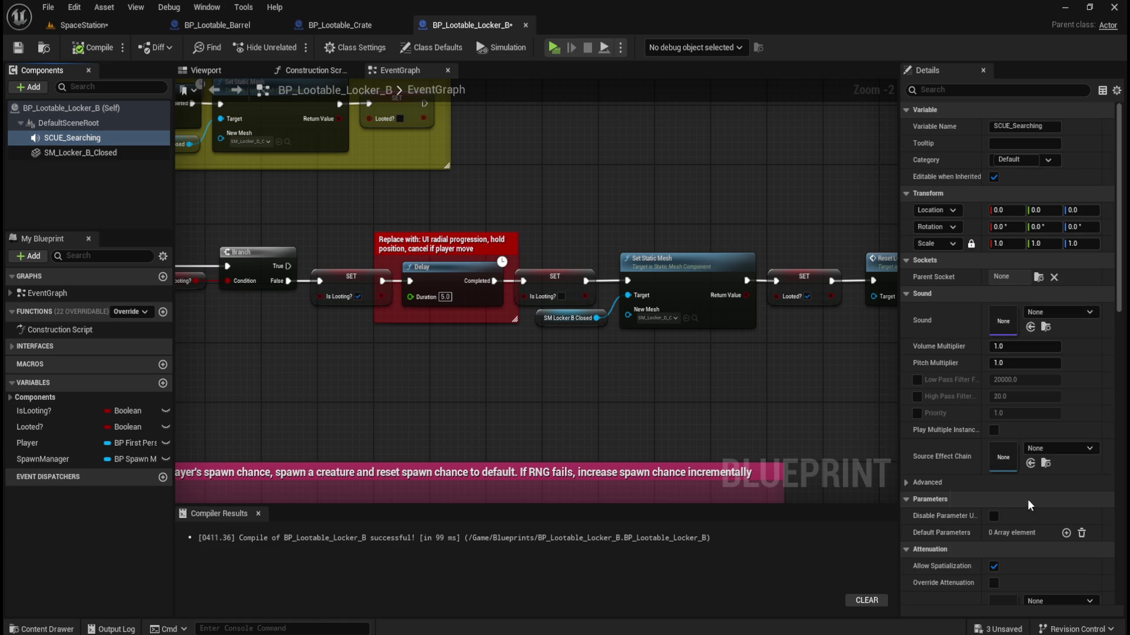
Turn off Auto Activate on the SCUE_Searching component, then compile and save.
click(88, 153)
click(74, 138)
click(961, 90)
text(uto)
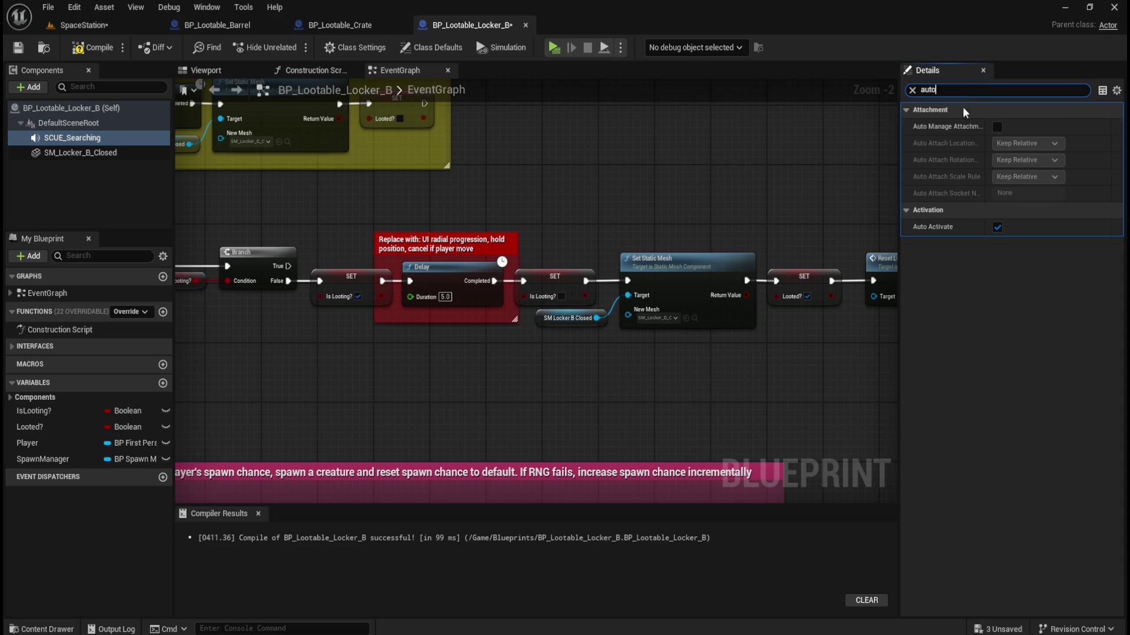
click(913, 90)
click(93, 50)
click(18, 47)
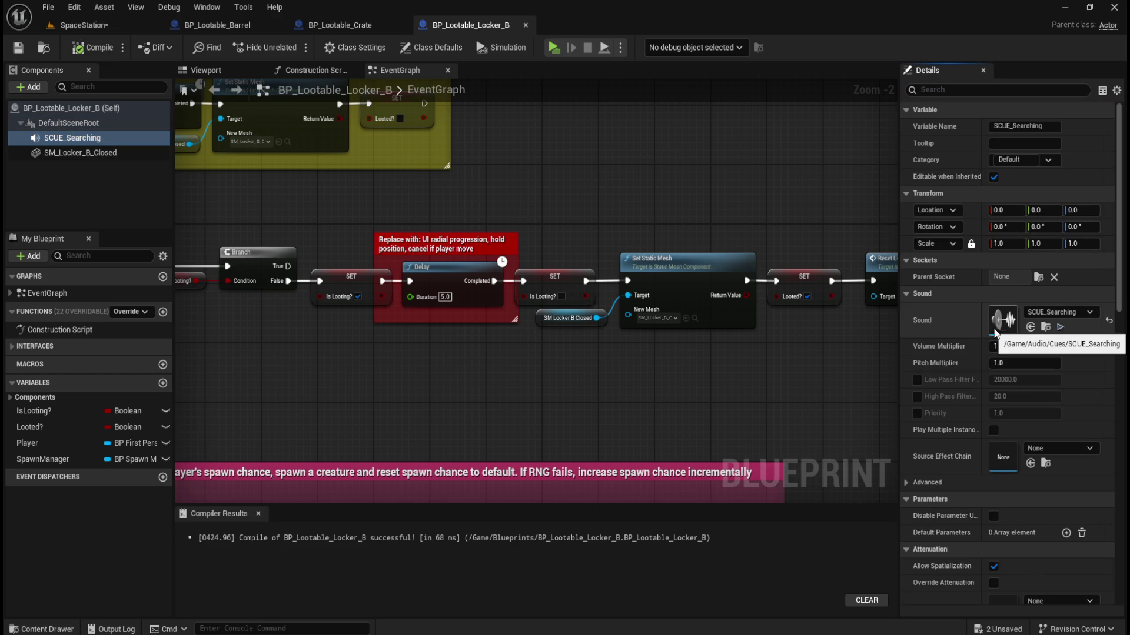
Look through the component's advanced sound settings and Sound Class list without changing anything.
click(905, 482)
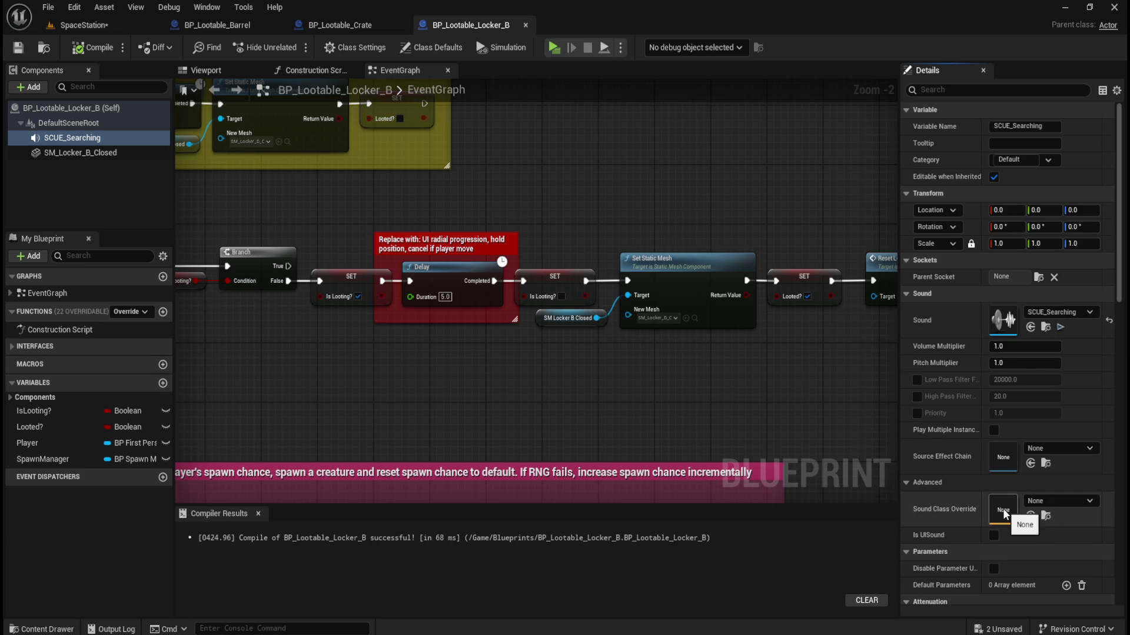
click(1080, 502)
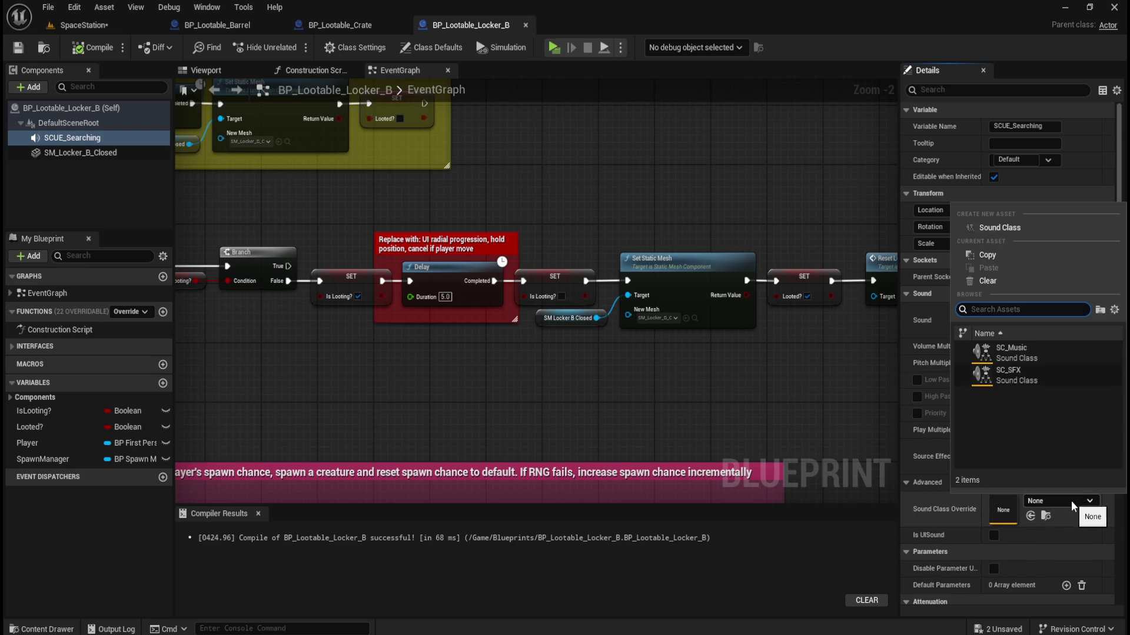
click(894, 483)
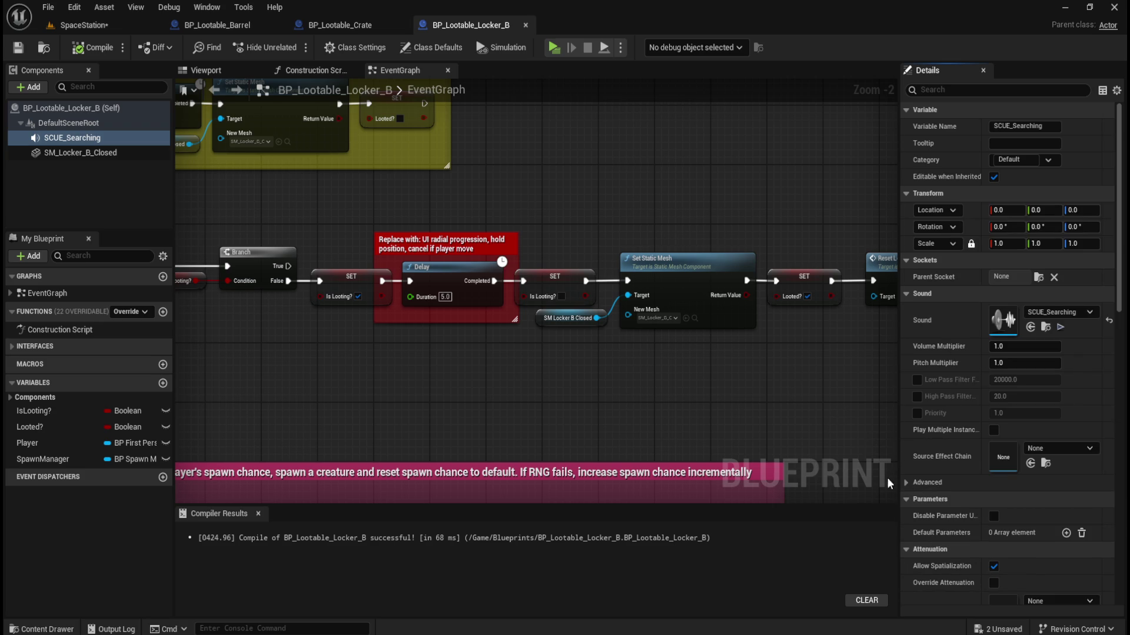
click(642, 194)
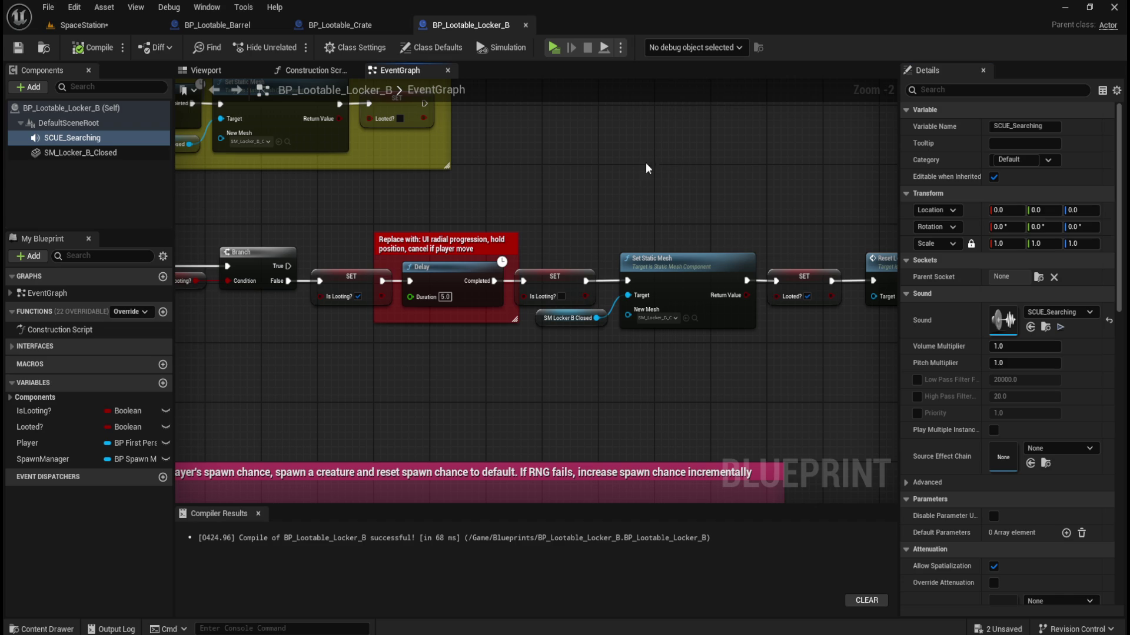
click(81, 152)
Shift Locker_B's Delay-through-Spawn Creature nodes to the right to make room.
click(72, 138)
mouse_move(595, 178)
mouse_down()
mouse_move(693, 185)
mouse_move(547, 270)
mouse_move(362, 270)
mouse_up()
scroll(693, 185, down, 3)
drag(390, 231, 646, 226)
click(387, 252)
scroll(535, 280, up, 2)
drag(461, 232, 297, 346)
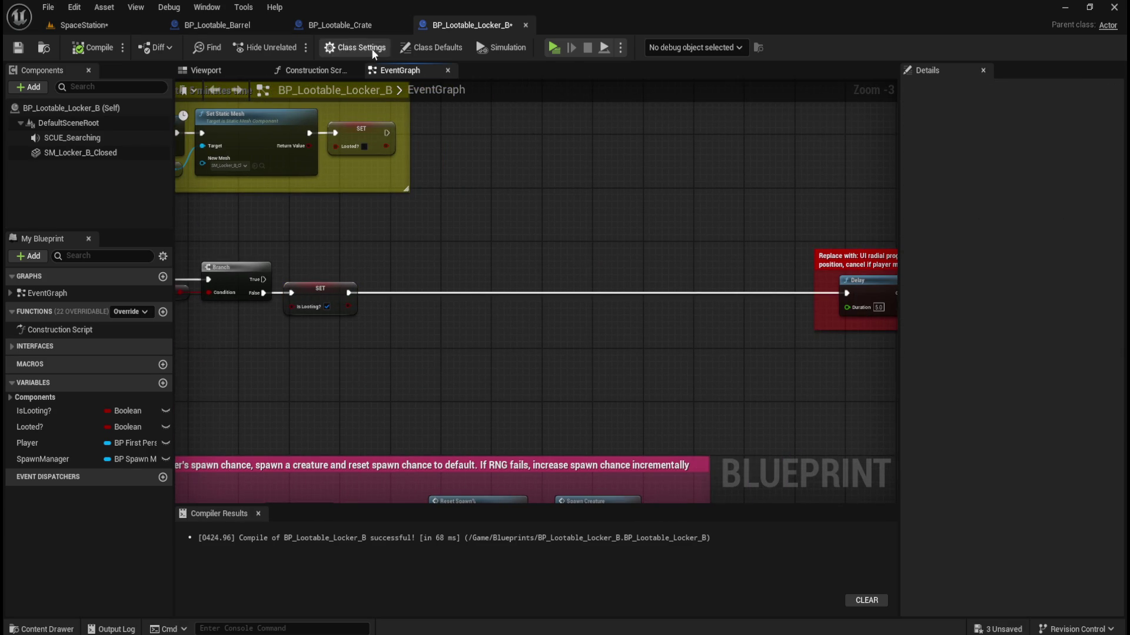
In BP_Lootable_Crate, select the Play, Deactivate and Activate nodes to copy them.
click(354, 24)
drag(413, 273, 640, 415)
drag(592, 275, 683, 387)
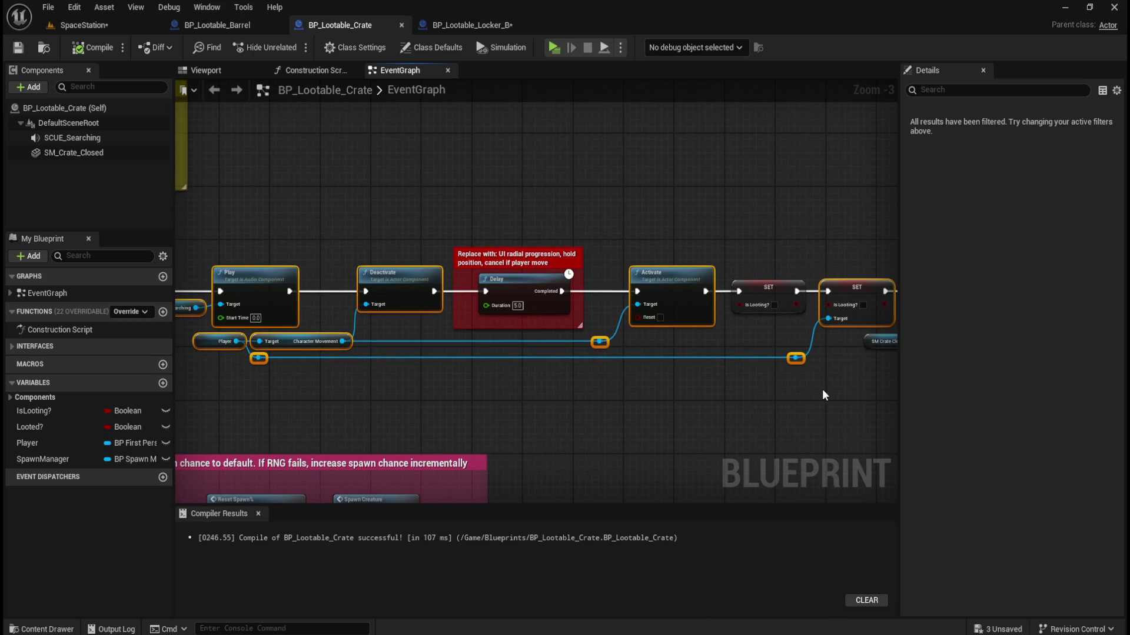
mouse_move(827, 387)
mouse_down()
mouse_move(575, 378)
mouse_move(774, 371)
mouse_up()
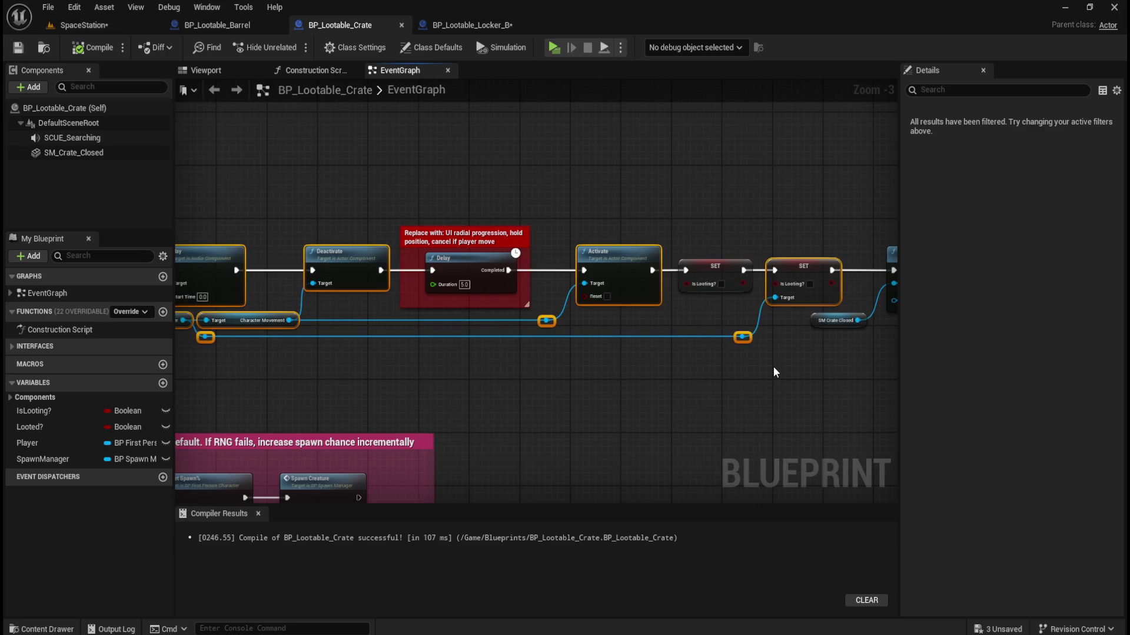
drag(470, 248, 637, 280)
Place the pasted nodes on Locker_B's chain, with the Delay comment between Deactivate and Activate.
click(452, 23)
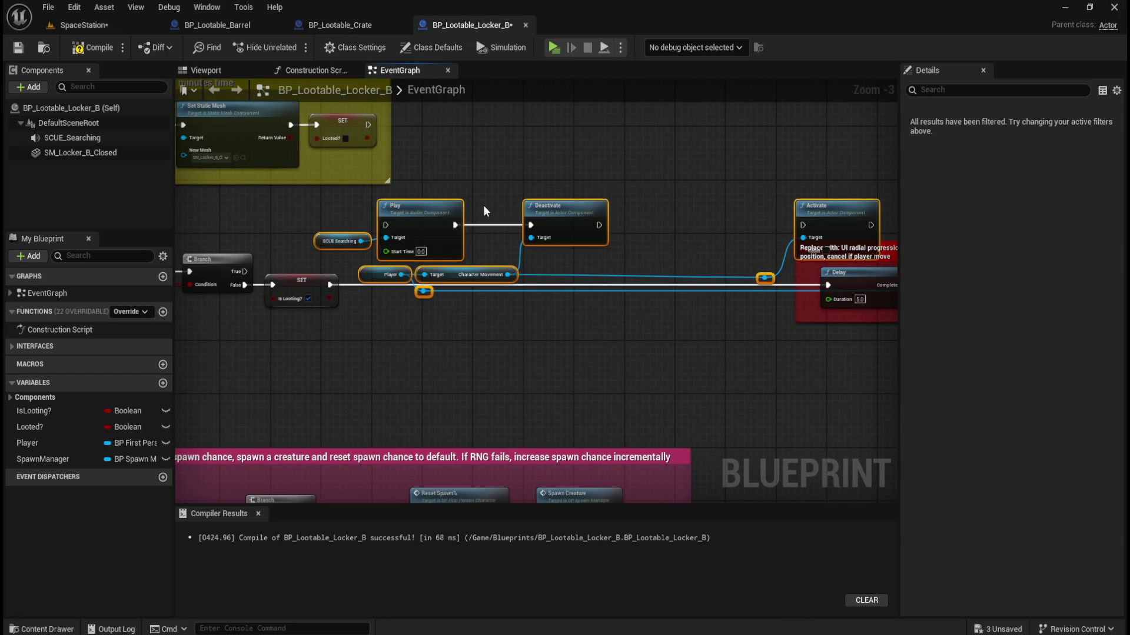
mouse_move(428, 210)
mouse_down()
mouse_move(389, 291)
mouse_move(409, 297)
mouse_move(410, 269)
mouse_up()
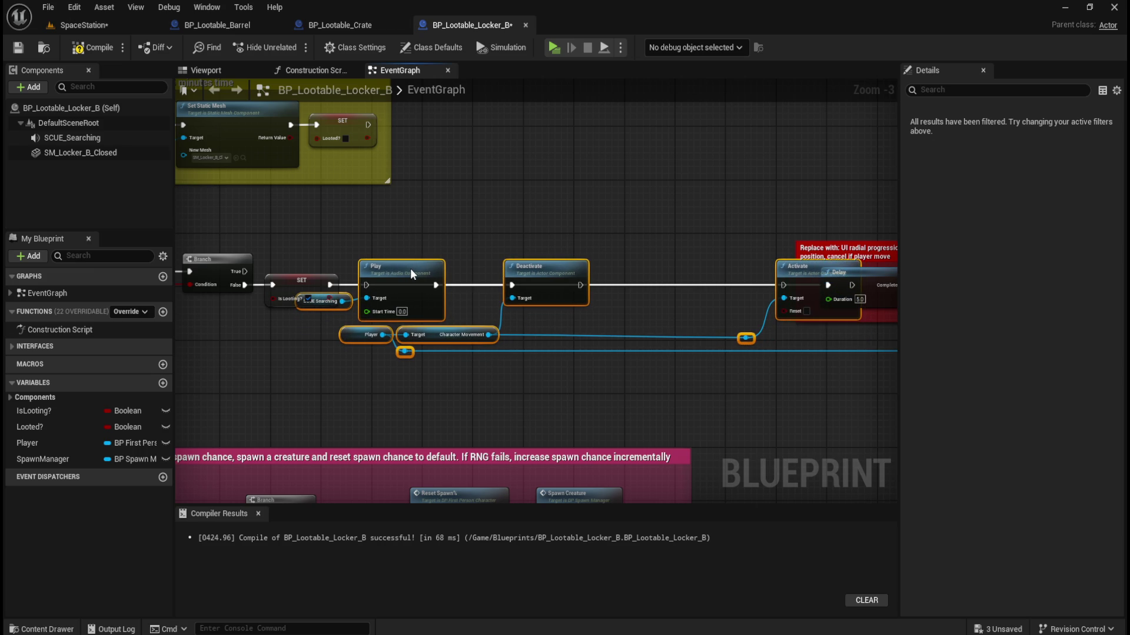
click(729, 246)
mouse_move(729, 245)
mouse_down()
mouse_move(690, 225)
mouse_move(459, 227)
mouse_up()
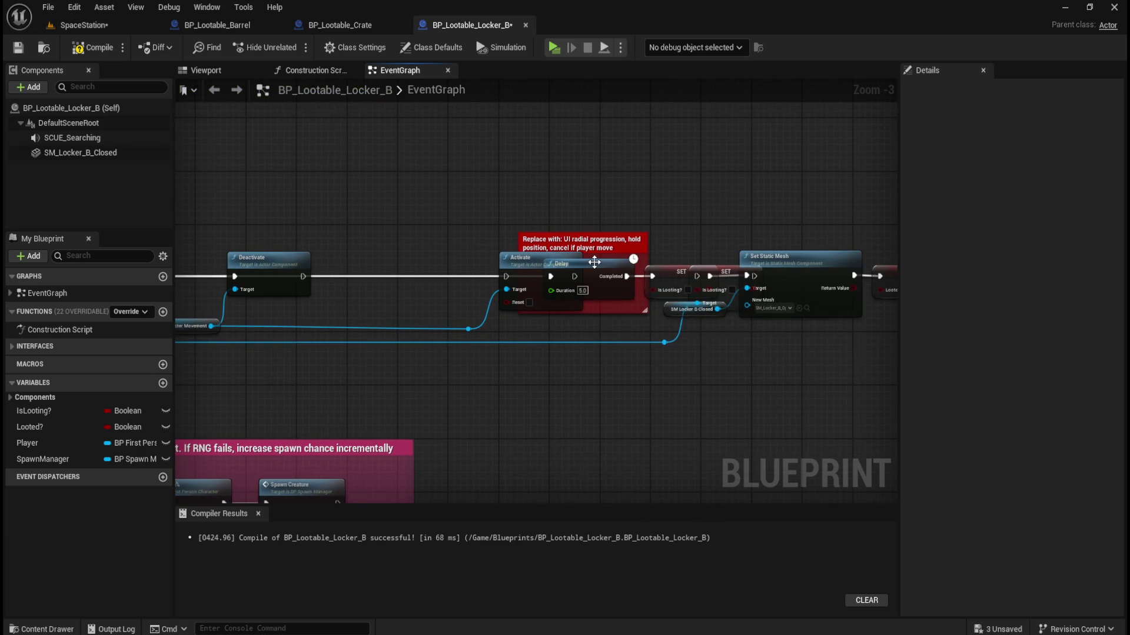
click(626, 242)
drag(626, 242, 433, 242)
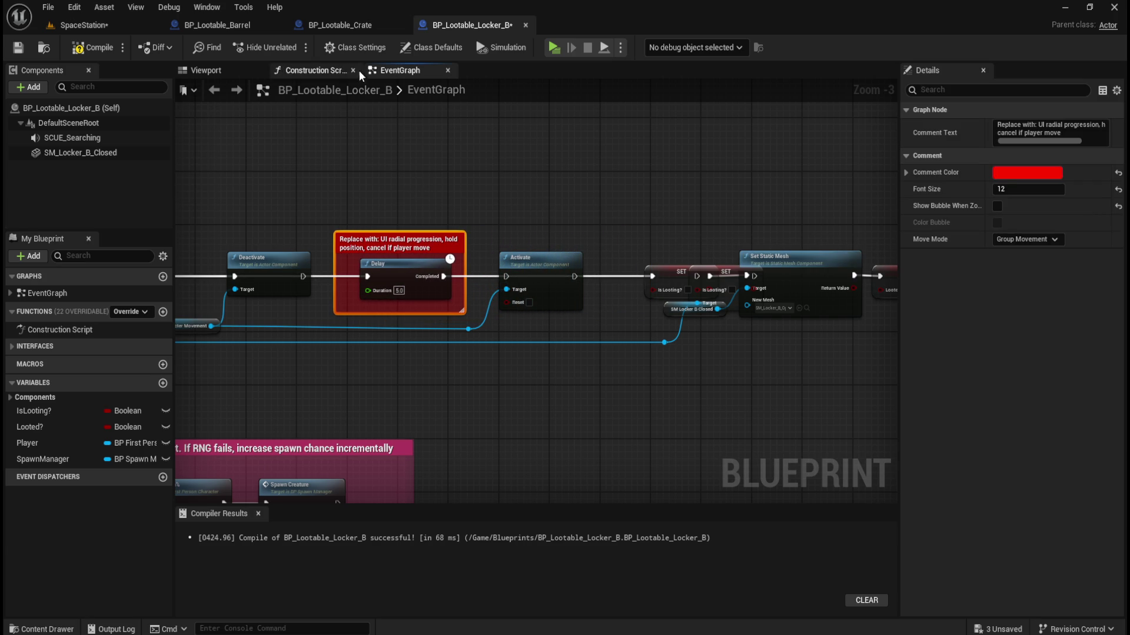
click(354, 31)
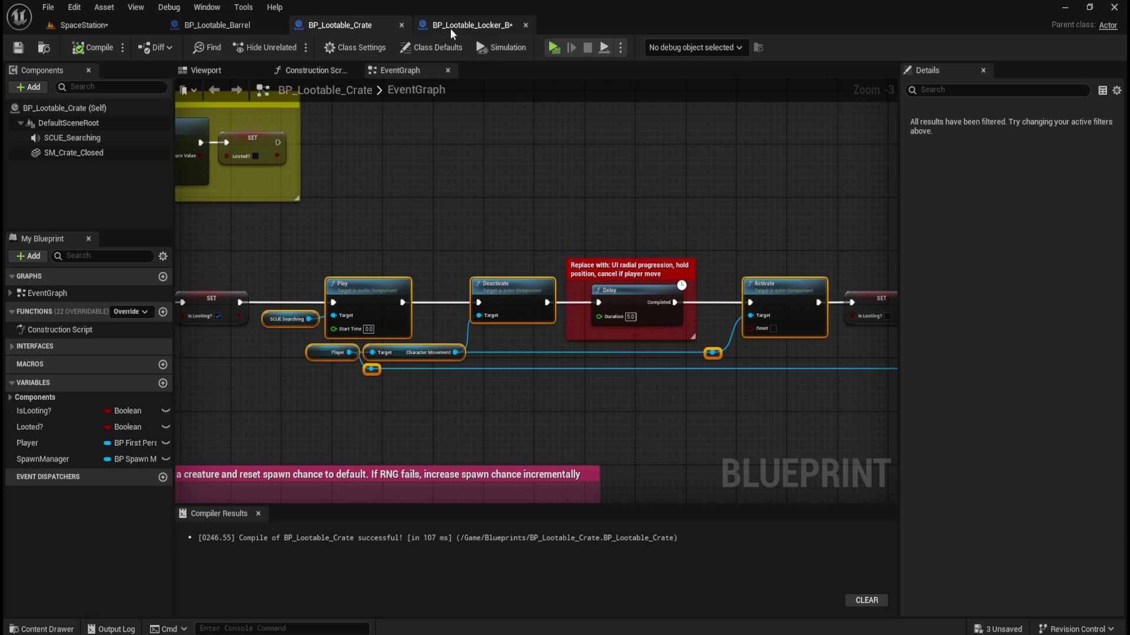
Nudge Locker_B's Activate and Is Looting? SET nodes to the left.
click(453, 26)
mouse_move(541, 254)
mouse_down()
mouse_move(669, 209)
mouse_move(456, 190)
mouse_up()
click(692, 241)
drag(664, 257, 616, 259)
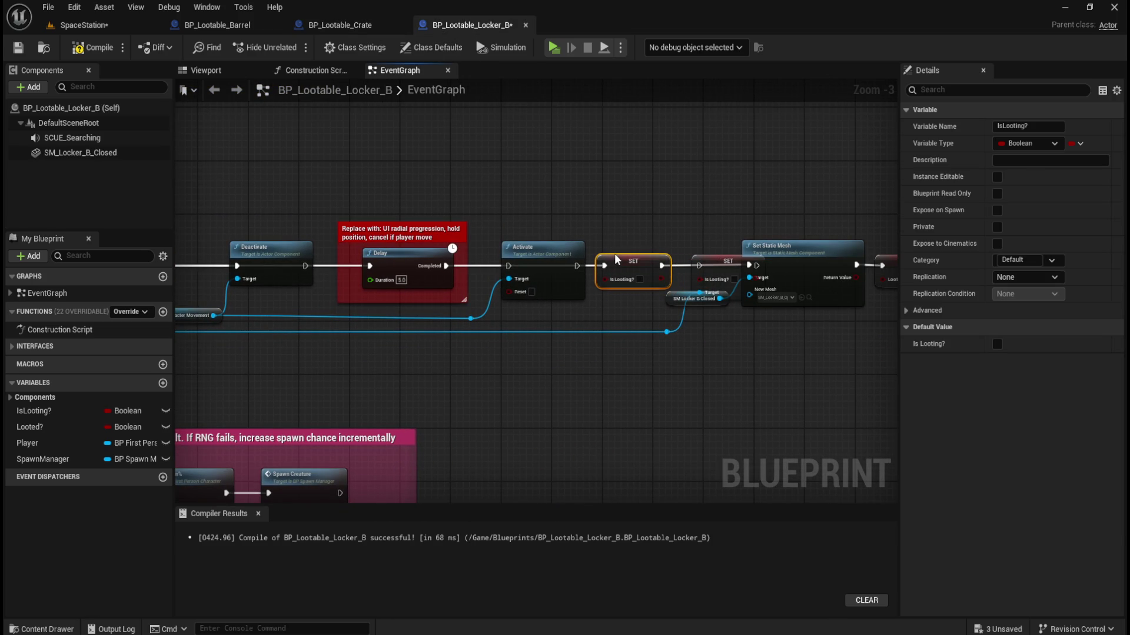
mouse_move(544, 203)
mouse_down()
mouse_move(514, 294)
mouse_move(472, 322)
mouse_up()
key(Left)
key(Left)
key(Left)
mouse_move(639, 212)
mouse_down()
mouse_move(641, 242)
mouse_move(666, 246)
mouse_up()
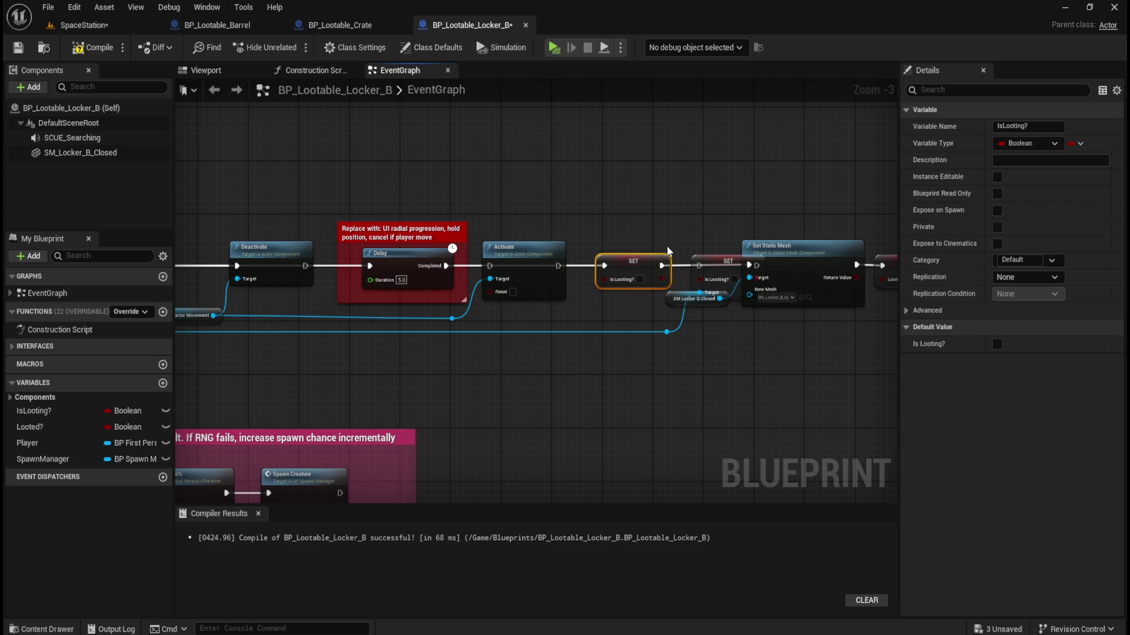
key(Left)
key(Left)
key(Left)
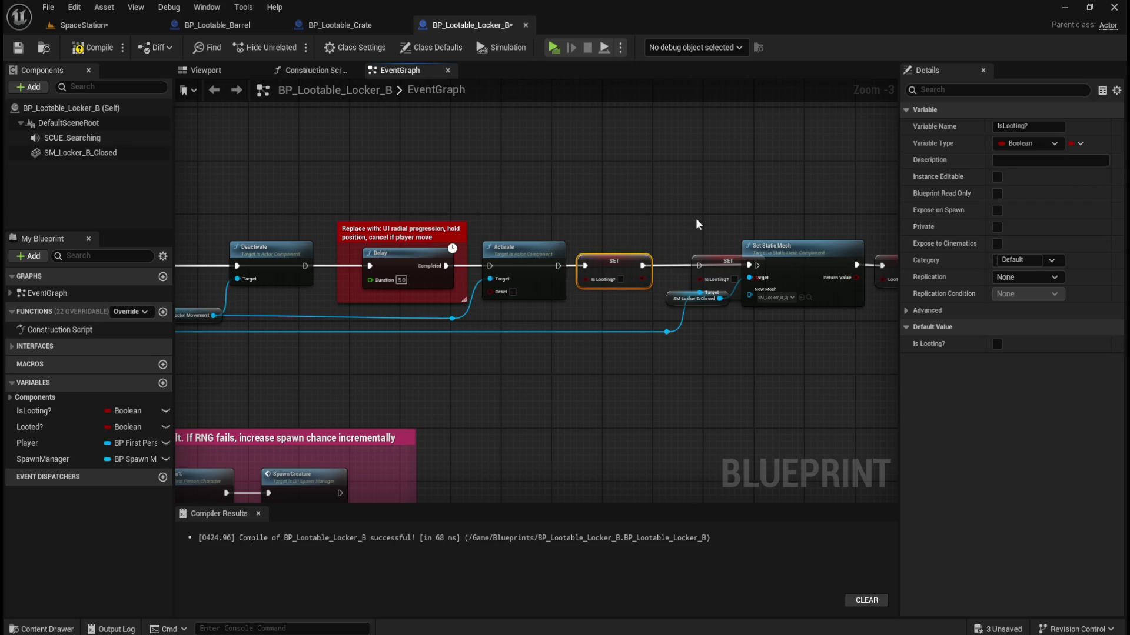
click(712, 262)
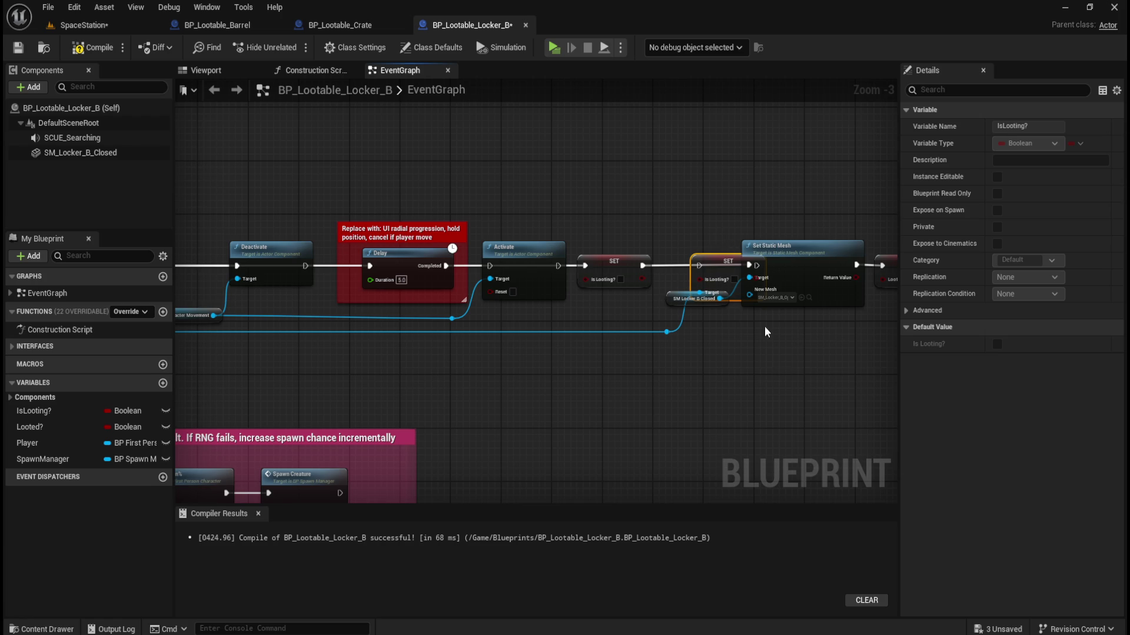
Marquee-select Set Static Mesh through Spawn Creature? and drag the four nodes right.
scroll(764, 332, up, 3)
drag(680, 350, 439, 347)
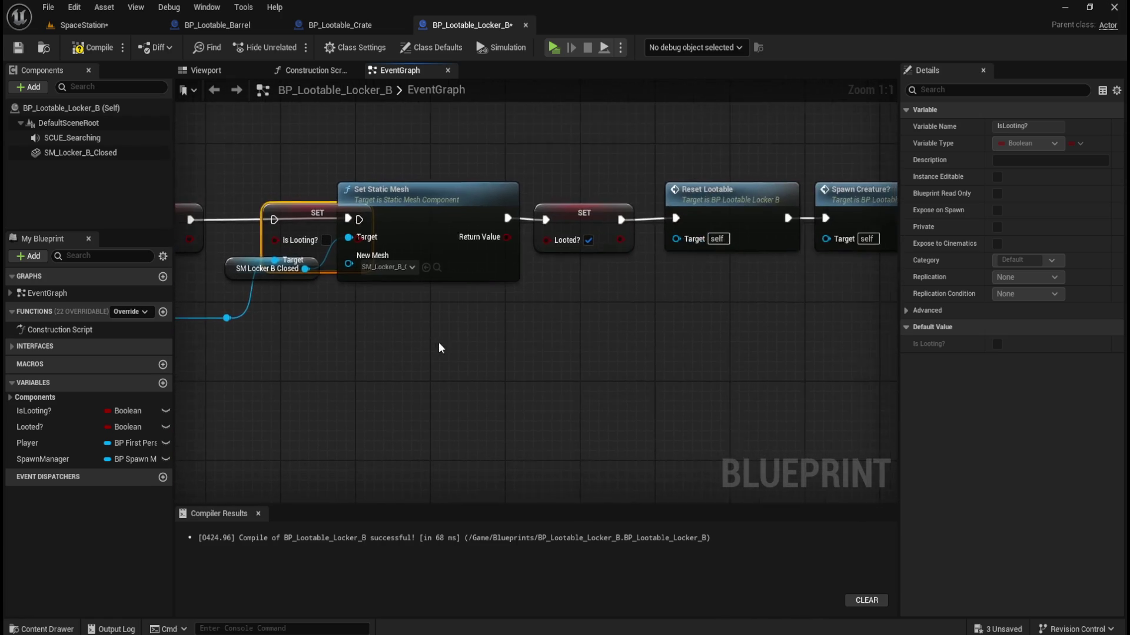
scroll(439, 347, down, 4)
drag(452, 218, 737, 324)
mouse_move(461, 268)
mouse_down()
mouse_move(499, 267)
mouse_move(499, 278)
mouse_move(494, 267)
mouse_up()
click(445, 336)
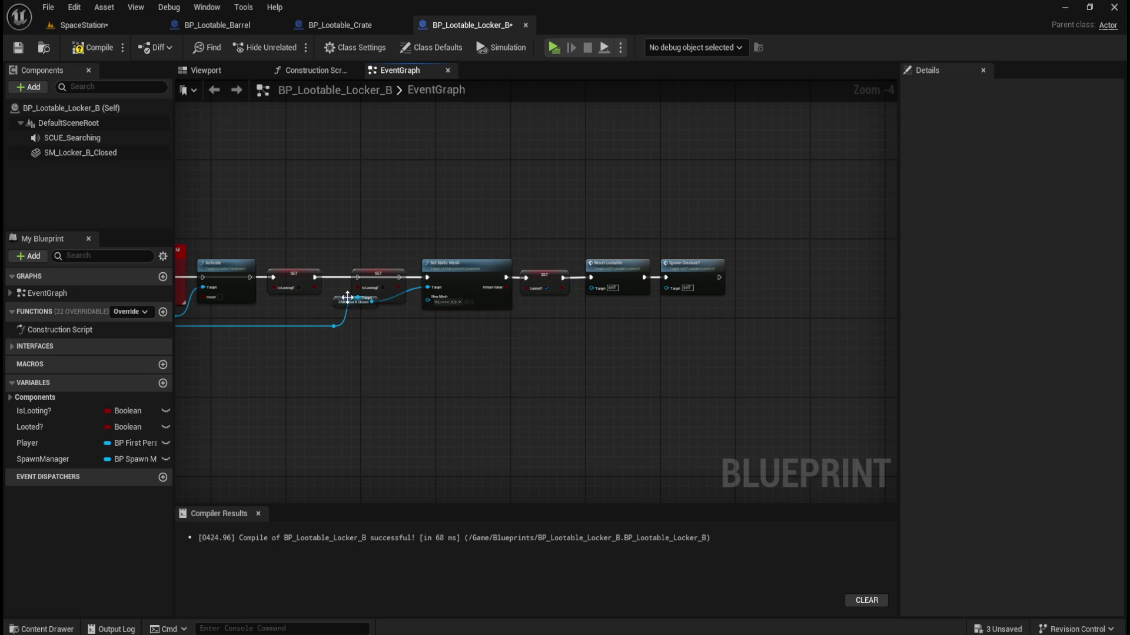
Move the SM Locker B Closed and SCUE Searching getters aside and wire SET into Play.
drag(337, 301, 371, 319)
click(358, 369)
mouse_move(358, 369)
mouse_down()
mouse_move(588, 416)
mouse_move(758, 350)
mouse_up()
scroll(644, 359, up, 4)
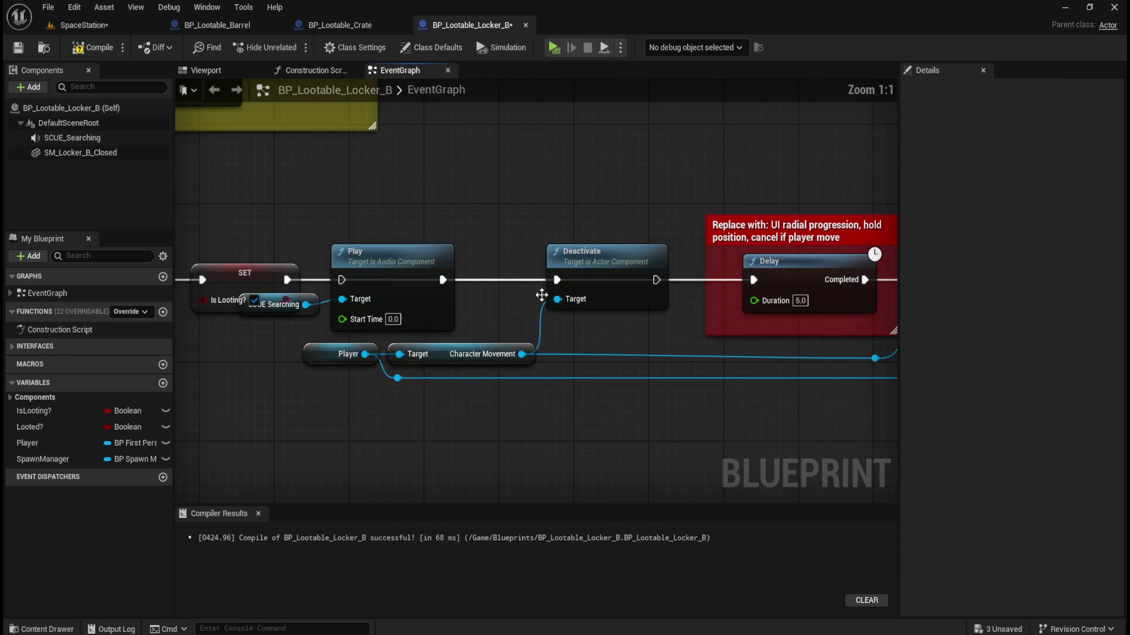
mouse_move(473, 223)
mouse_down()
mouse_move(481, 188)
mouse_move(653, 147)
mouse_up()
drag(533, 253, 513, 282)
click(534, 171)
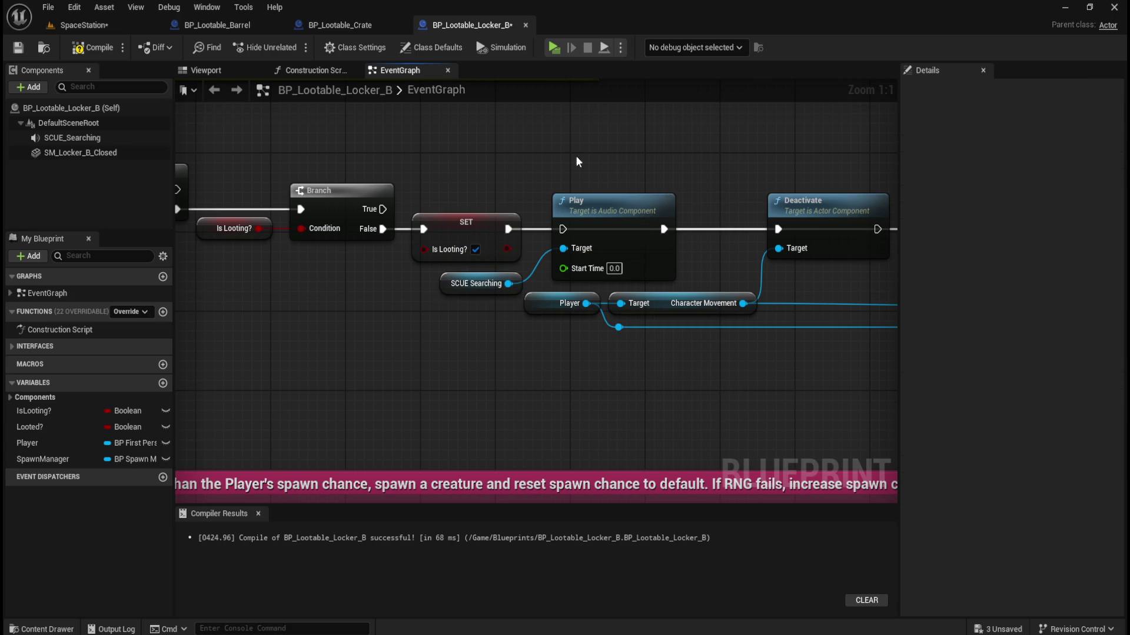
drag(508, 229, 561, 231)
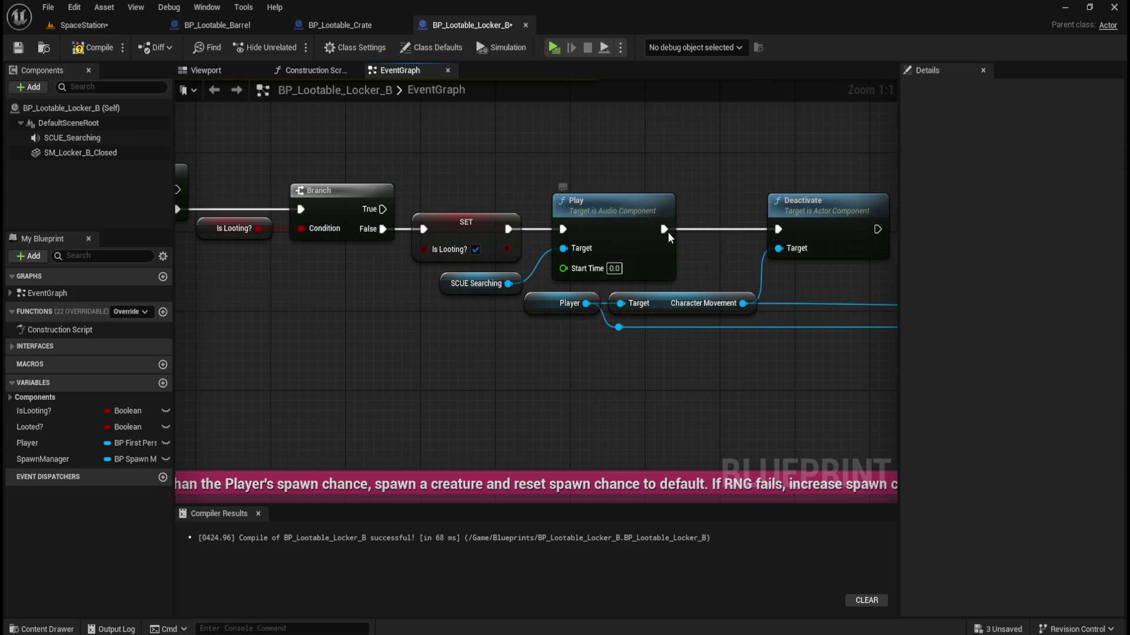
drag(861, 228, 562, 263)
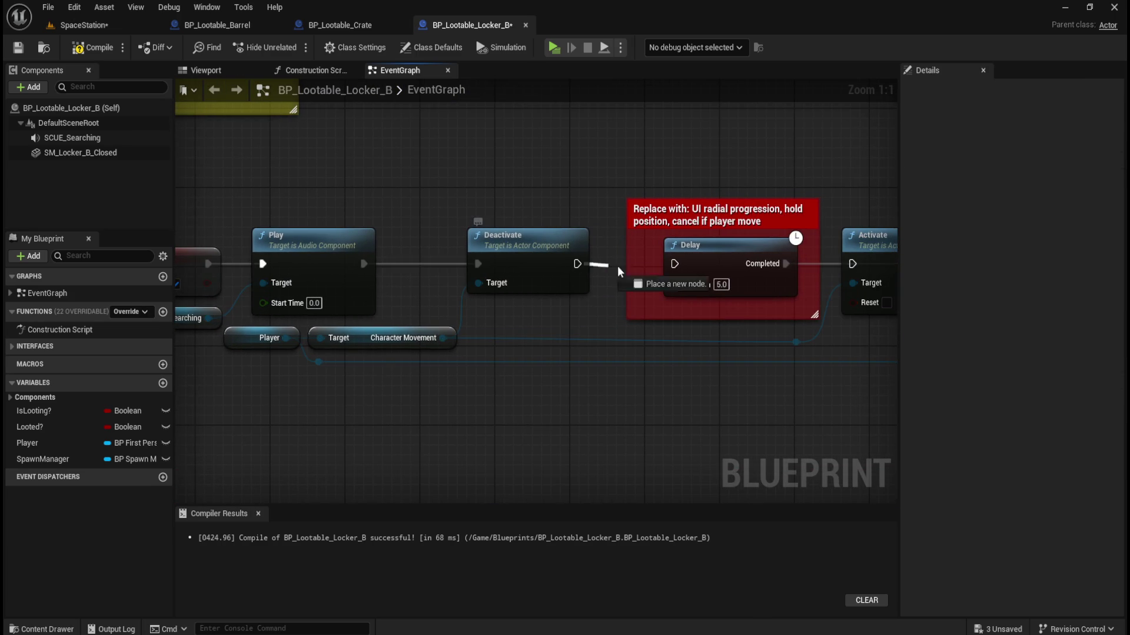
Chain Activate's execution through both SET nodes into Set Static Mesh.
mouse_move(819, 286)
mouse_down()
mouse_move(719, 307)
mouse_move(457, 310)
mouse_up()
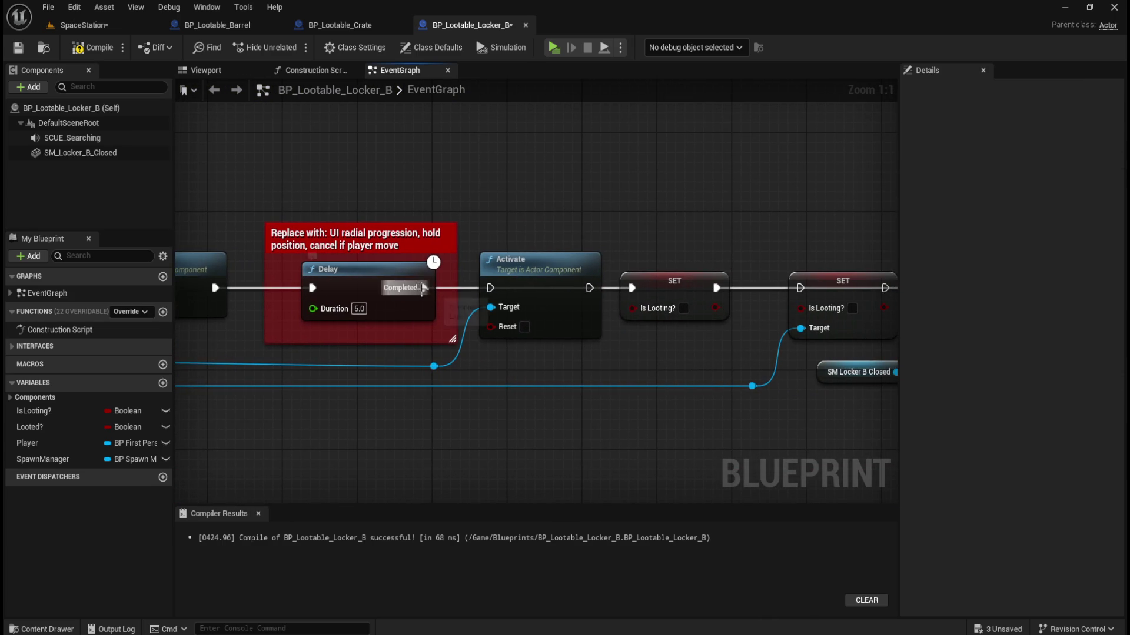
drag(590, 288, 642, 287)
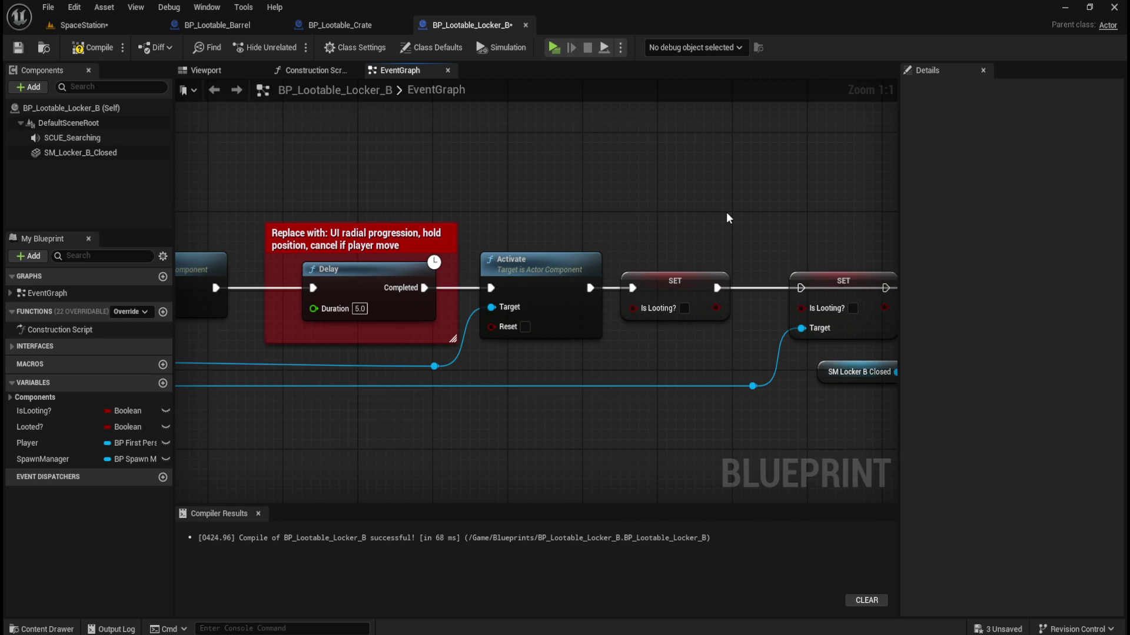
drag(726, 212, 582, 217)
drag(537, 289, 618, 290)
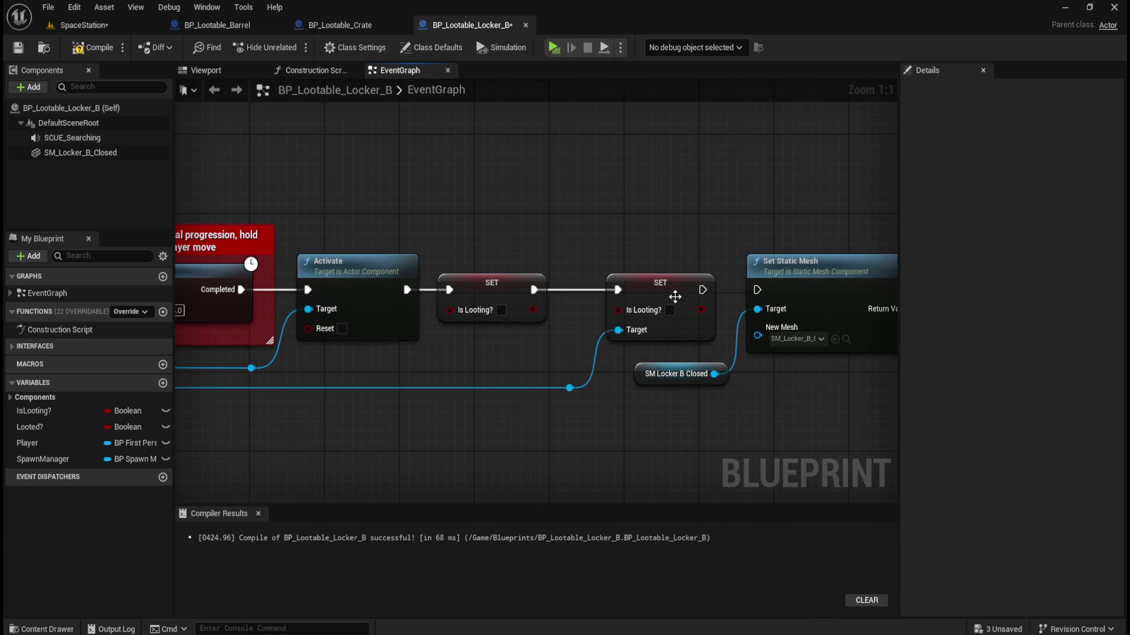
drag(703, 289, 757, 290)
Review the chain from Event Interact through Play, then compile and save BP_Lootable_Locker_B.
scroll(441, 218, down, 5)
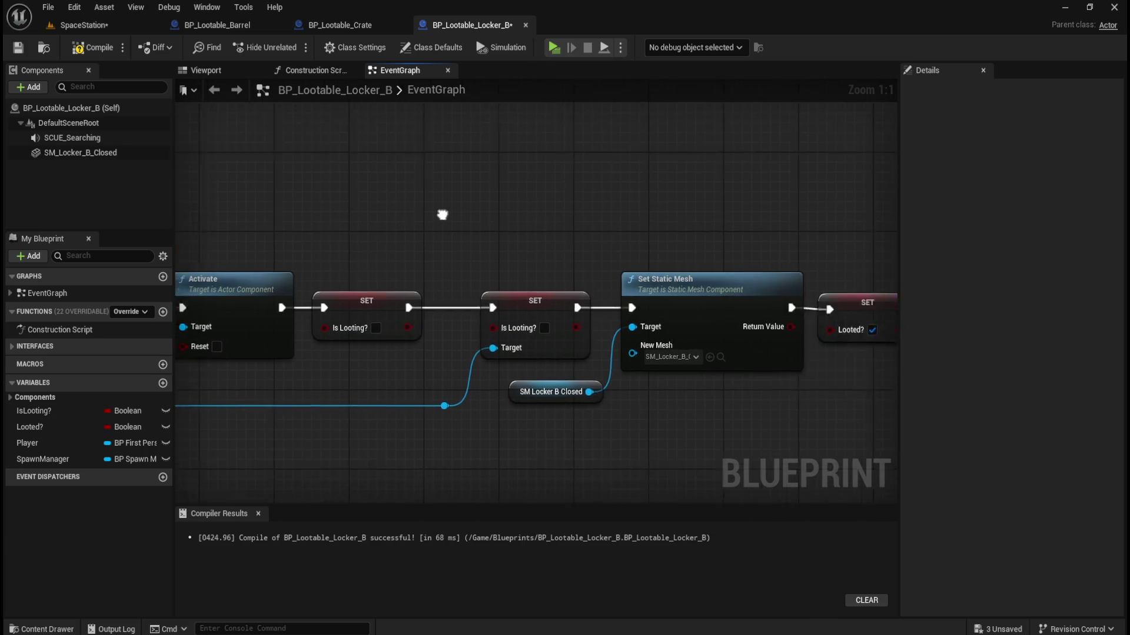
drag(783, 196, 618, 308)
click(618, 308)
mouse_move(431, 268)
mouse_down()
mouse_move(882, 265)
mouse_move(1106, 288)
mouse_up()
drag(472, 260, 473, 262)
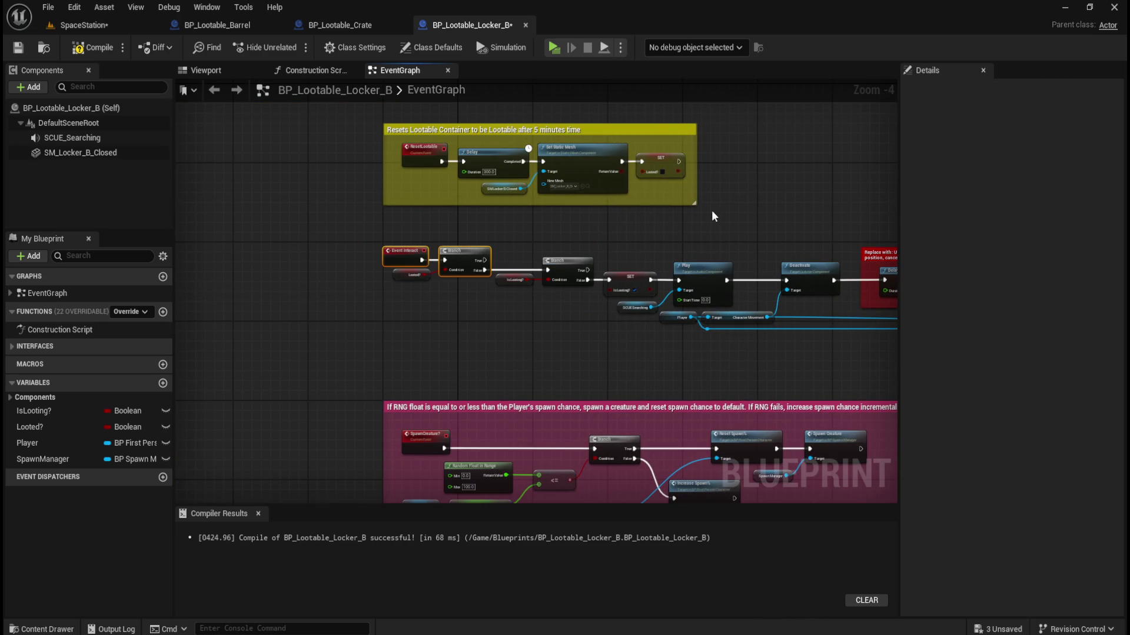
scroll(712, 226, up, 5)
drag(479, 304, 692, 300)
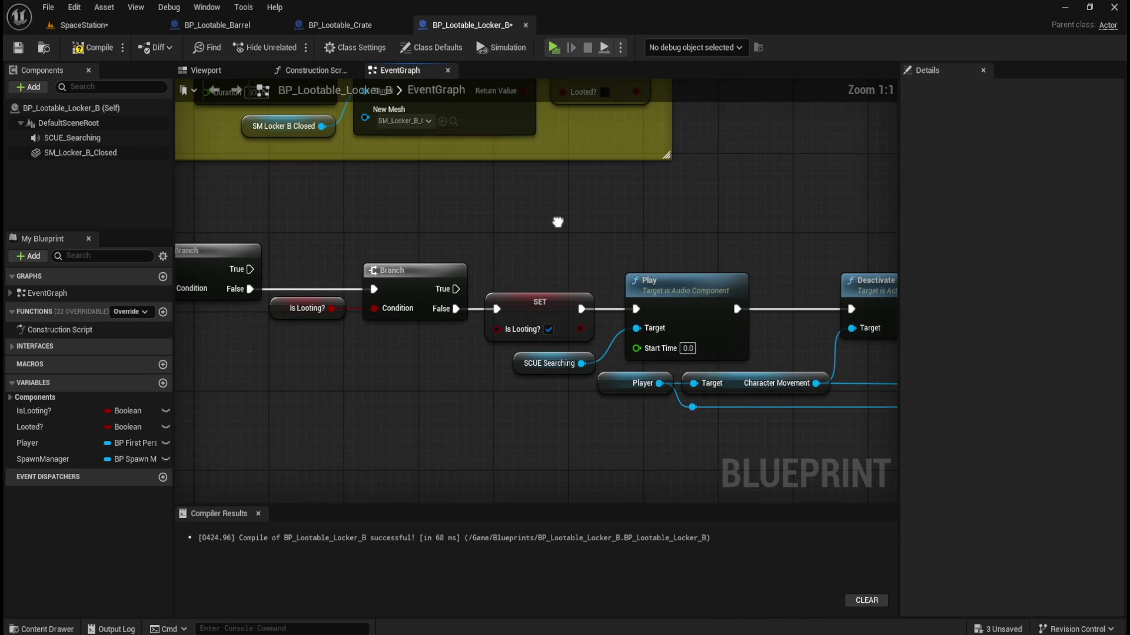
click(88, 47)
click(18, 47)
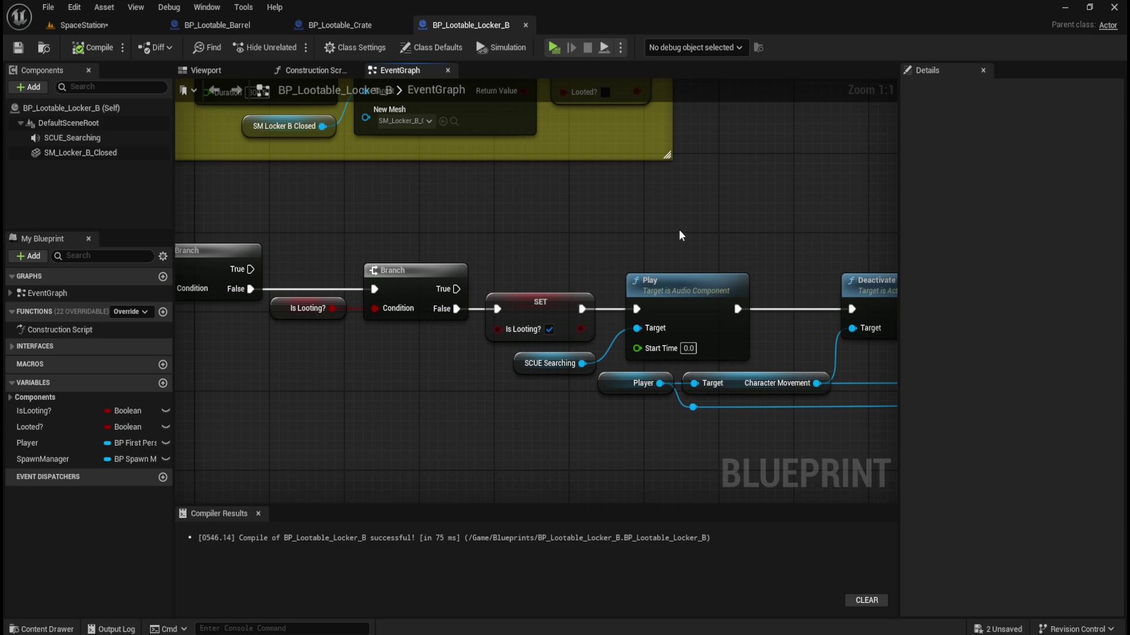
drag(678, 218, 556, 184)
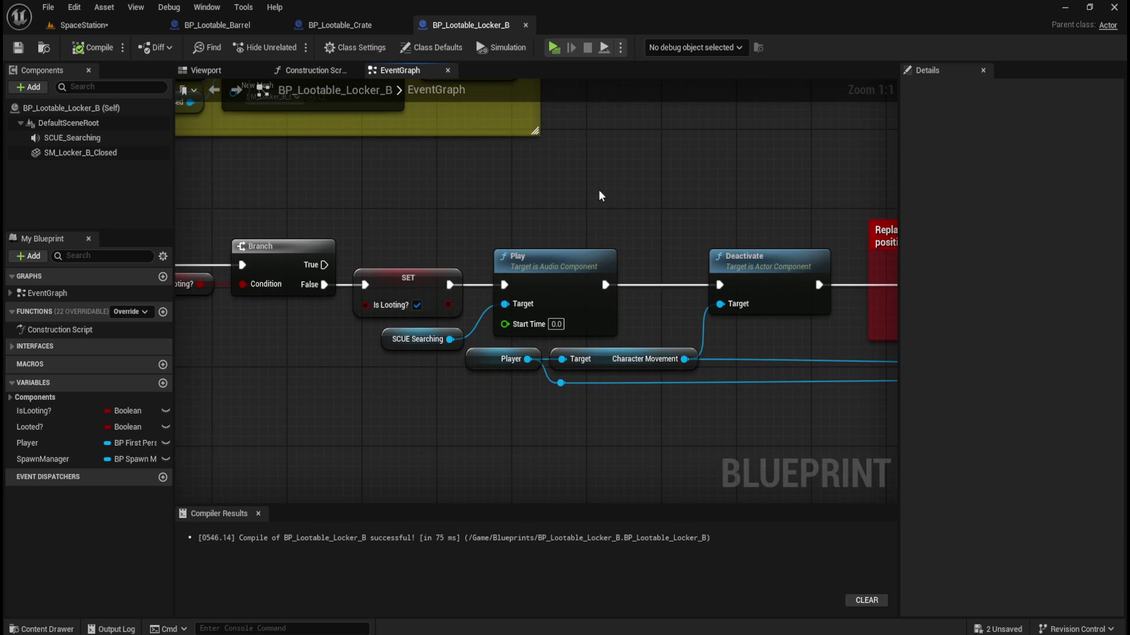
mouse_move(651, 164)
mouse_down()
mouse_move(570, 156)
mouse_move(406, 364)
mouse_up()
scroll(406, 364, down, 2)
mouse_move(234, 383)
mouse_down()
mouse_move(522, 392)
mouse_move(877, 347)
mouse_up()
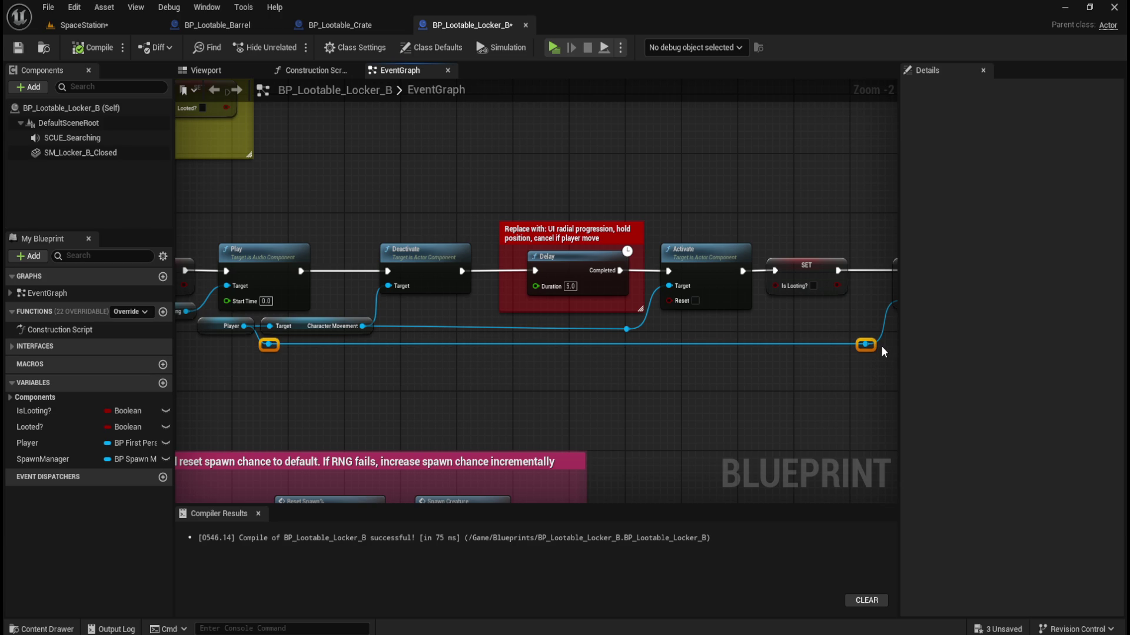
drag(650, 320, 248, 334)
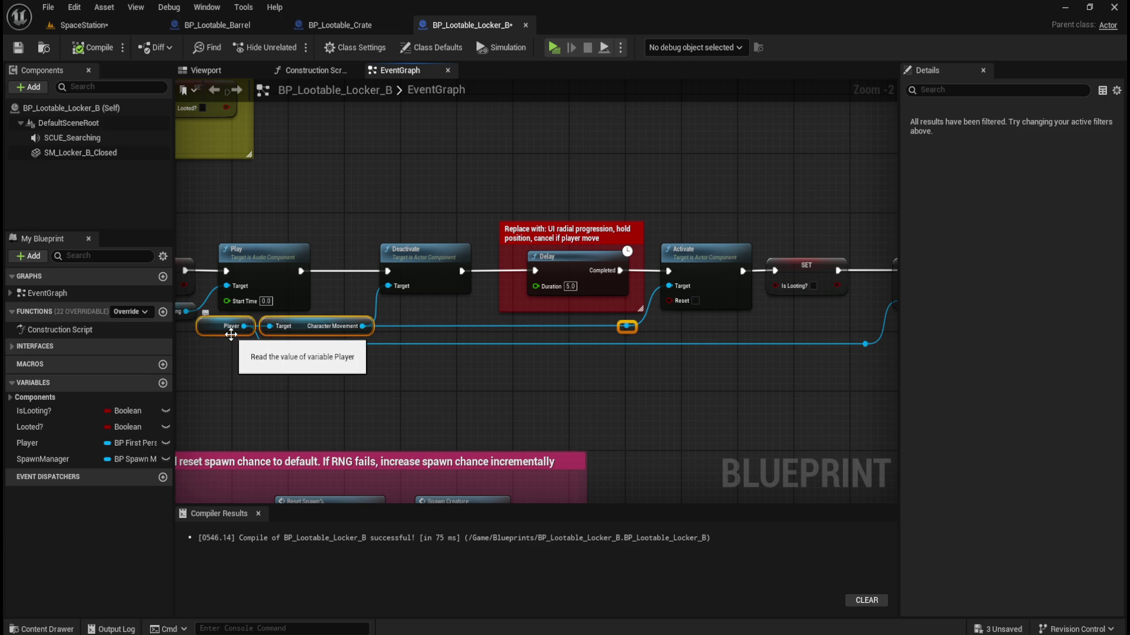
click(495, 174)
scroll(589, 202, down, 2)
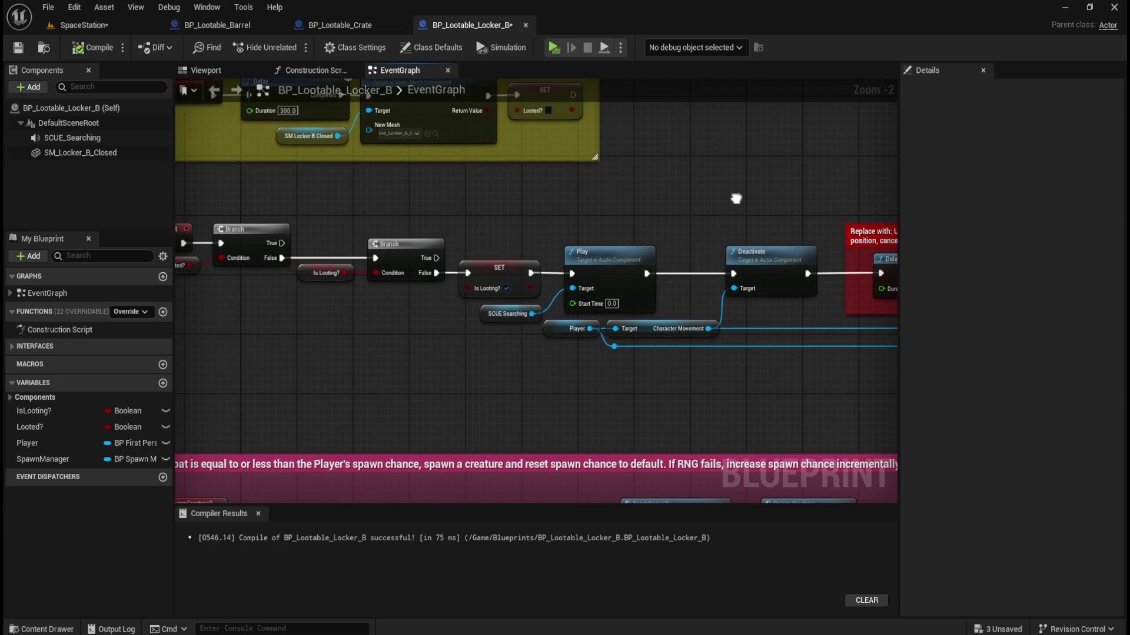
scroll(638, 206, up, 3)
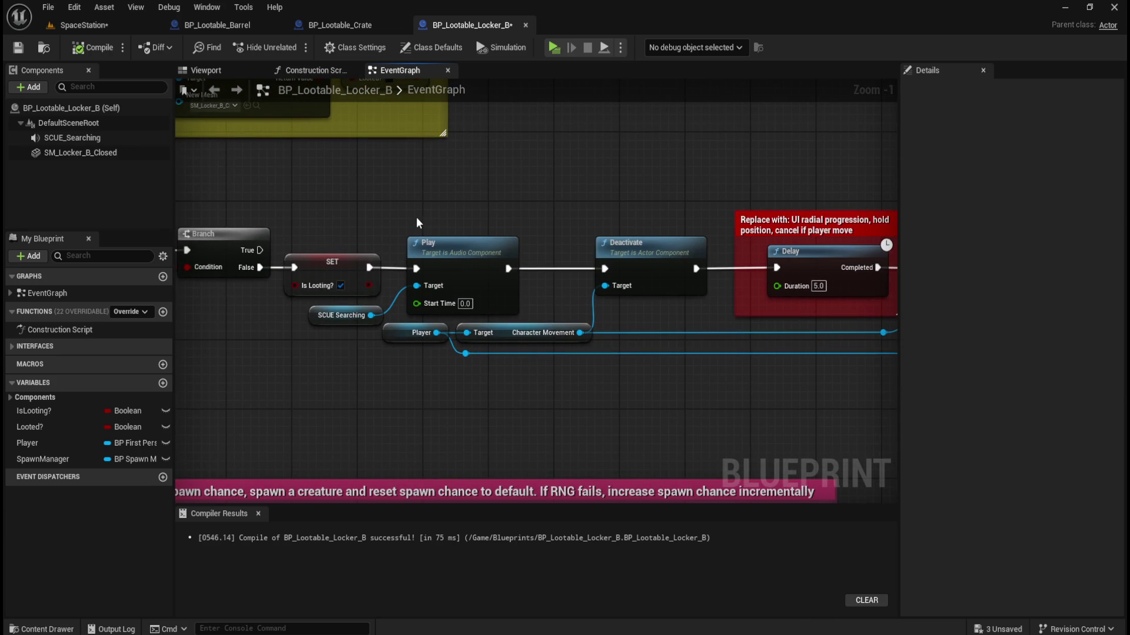
click(312, 270)
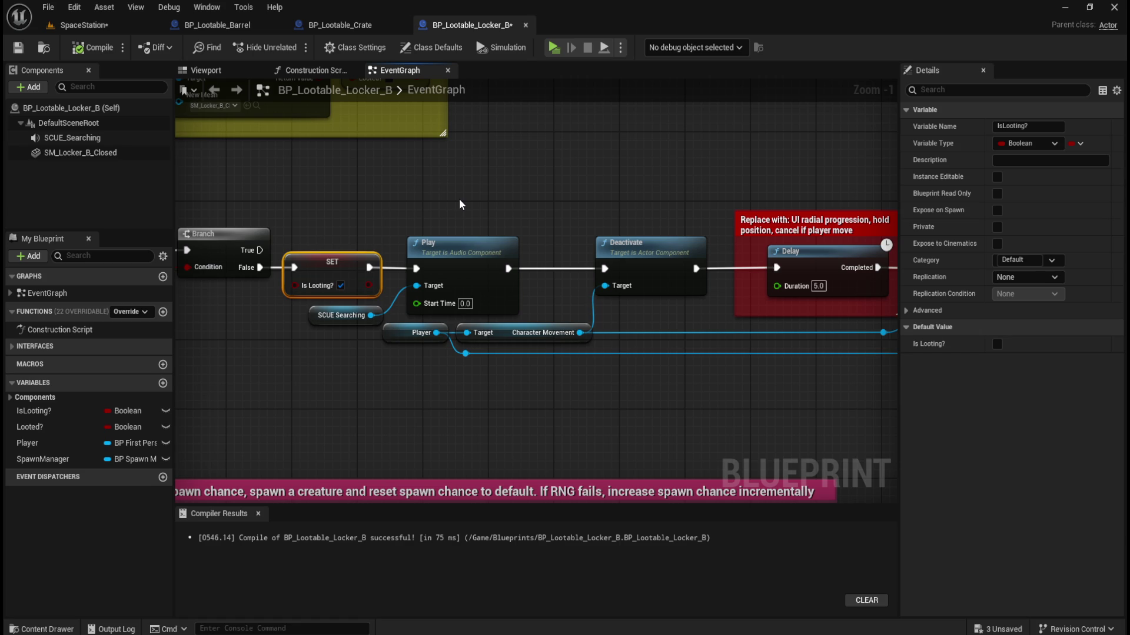
drag(437, 205, 381, 316)
click(512, 197)
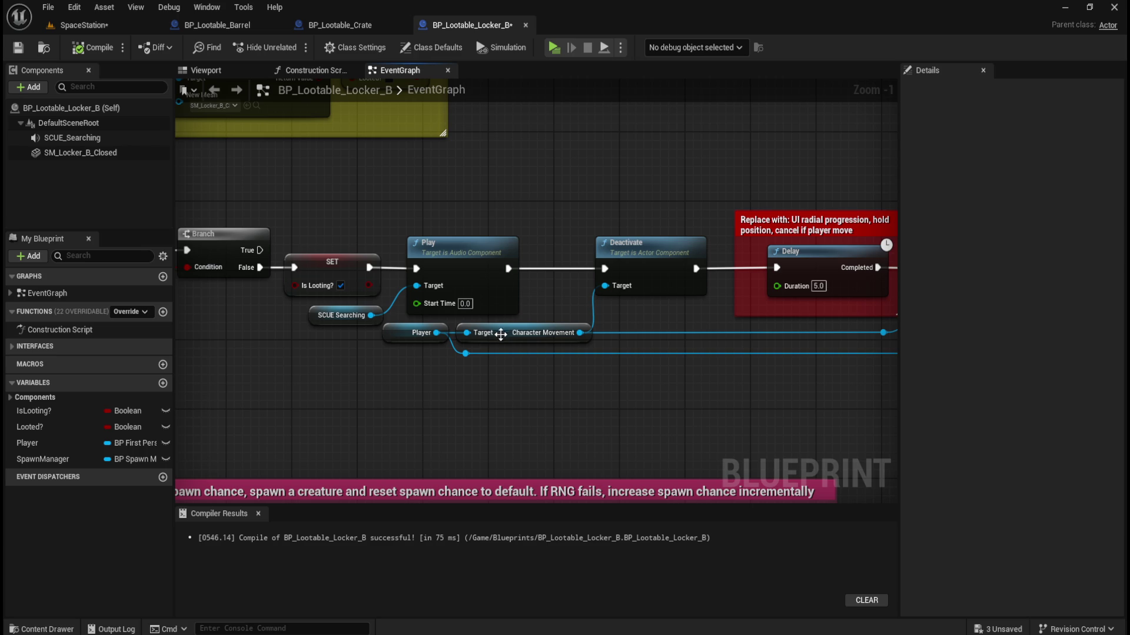
mouse_move(415, 221)
mouse_down()
mouse_move(690, 222)
mouse_move(407, 227)
mouse_up()
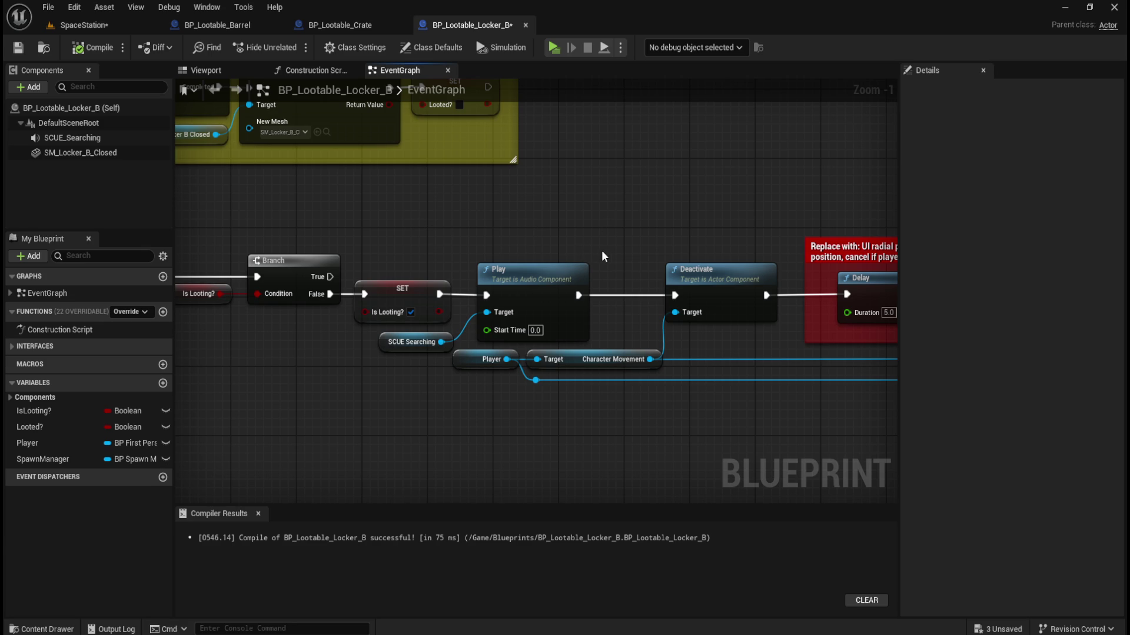
drag(638, 243, 532, 253)
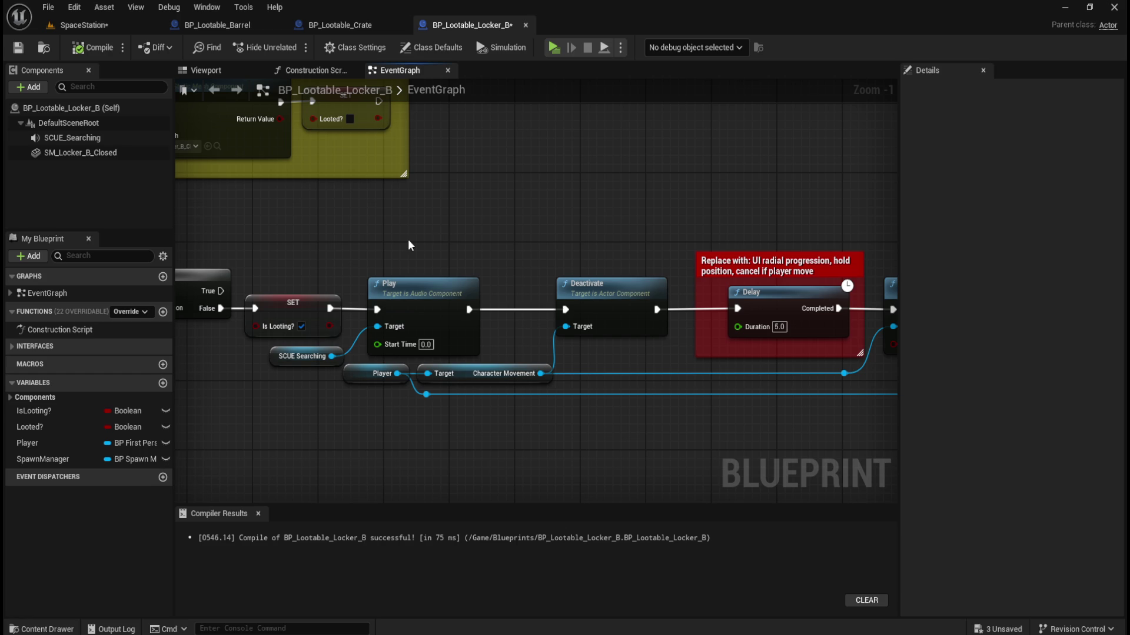
drag(390, 250, 343, 354)
click(449, 228)
mouse_move(450, 229)
mouse_down()
mouse_move(711, 213)
mouse_move(504, 228)
mouse_move(522, 196)
mouse_move(448, 203)
mouse_up()
click(452, 285)
mouse_move(540, 200)
mouse_down()
mouse_move(373, 196)
mouse_move(554, 197)
mouse_move(431, 315)
mouse_up()
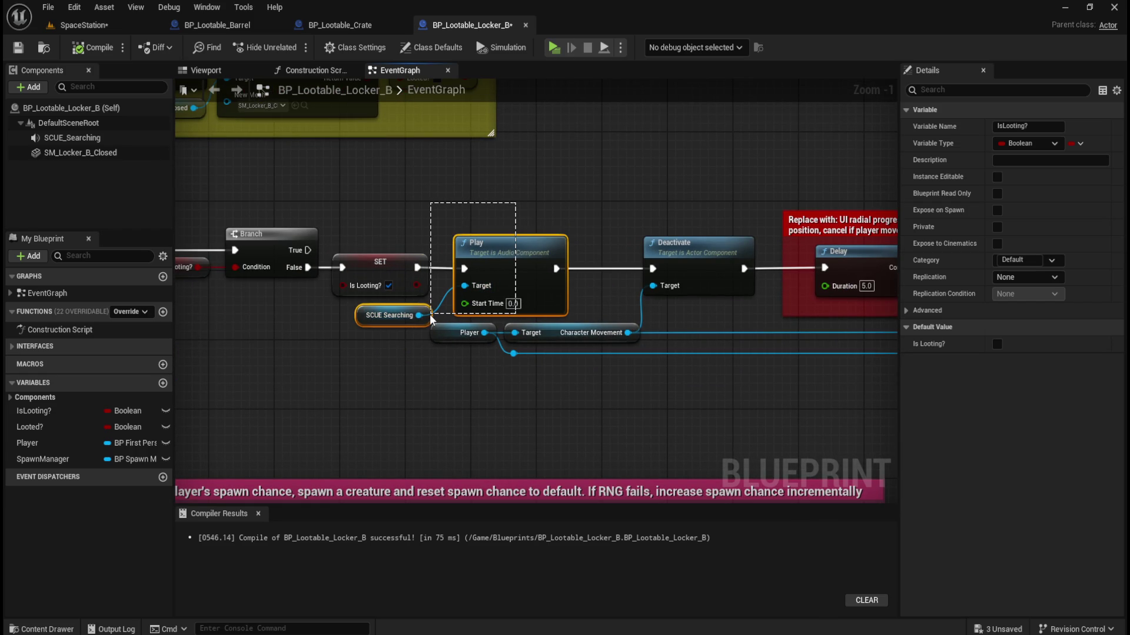
drag(431, 318, 430, 315)
click(567, 193)
drag(566, 196, 467, 177)
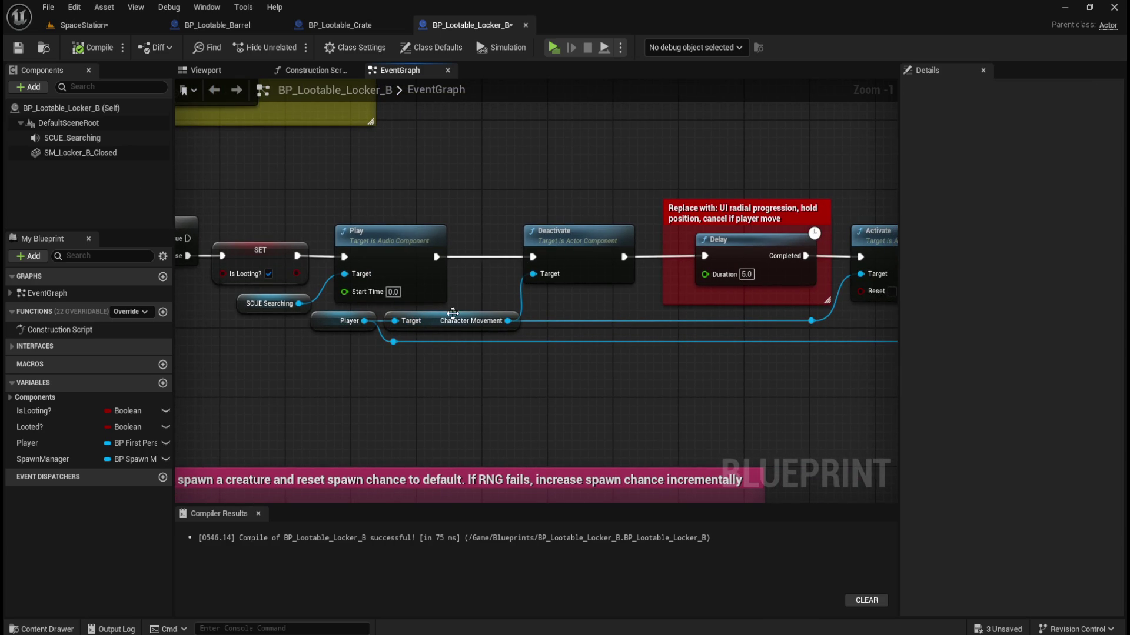
drag(593, 385, 465, 396)
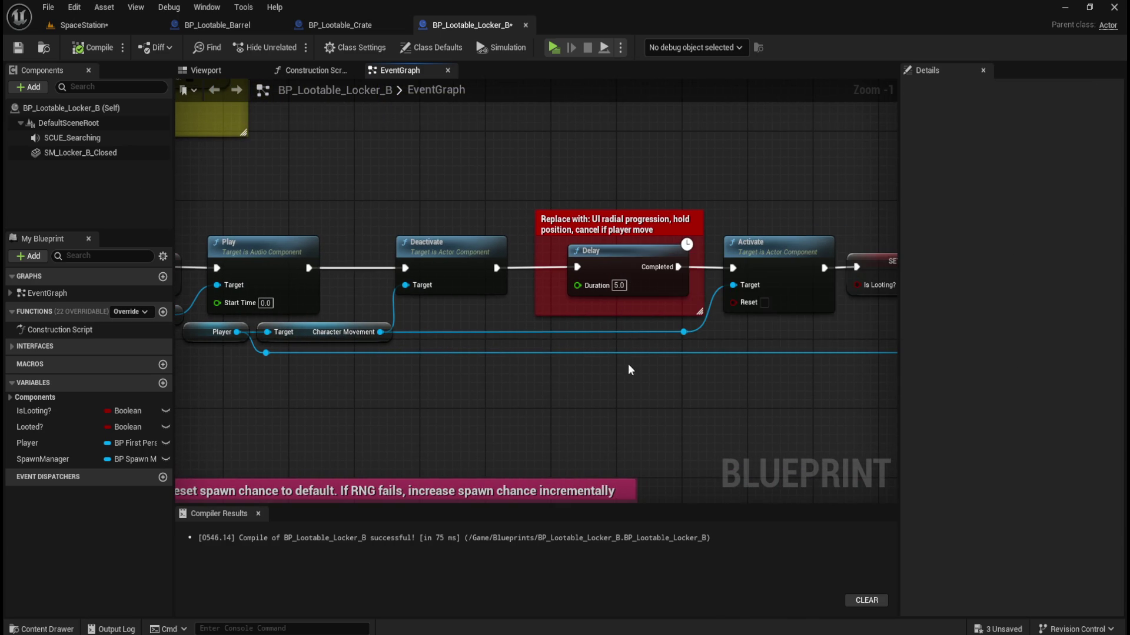
drag(666, 395, 490, 394)
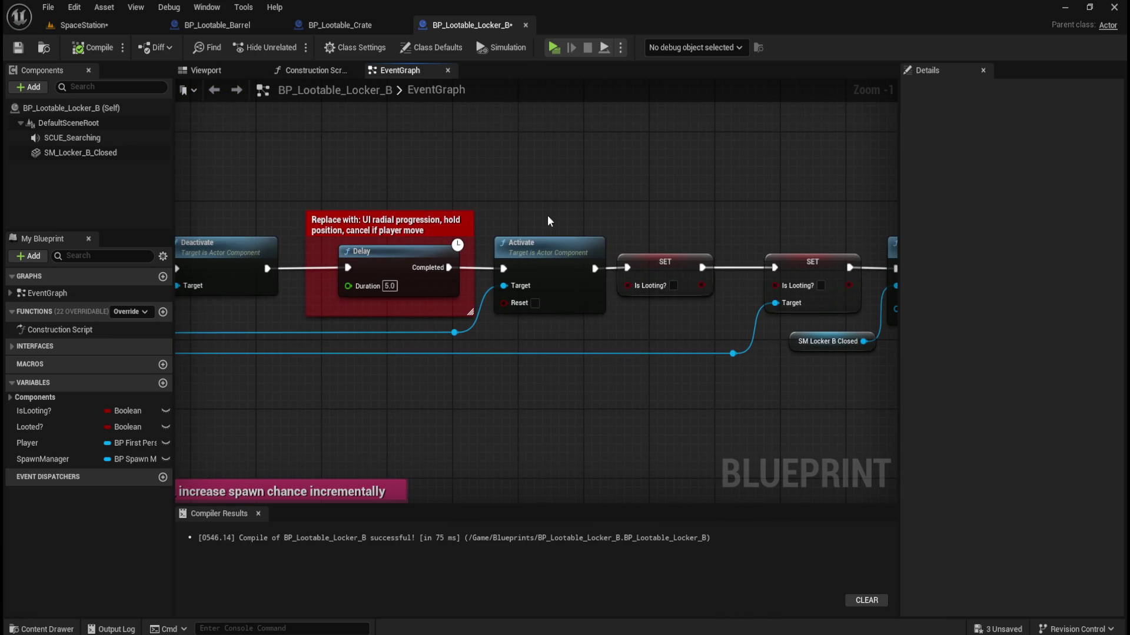
drag(547, 217, 790, 210)
mouse_move(885, 294)
mouse_down()
mouse_move(688, 291)
mouse_move(592, 275)
mouse_up()
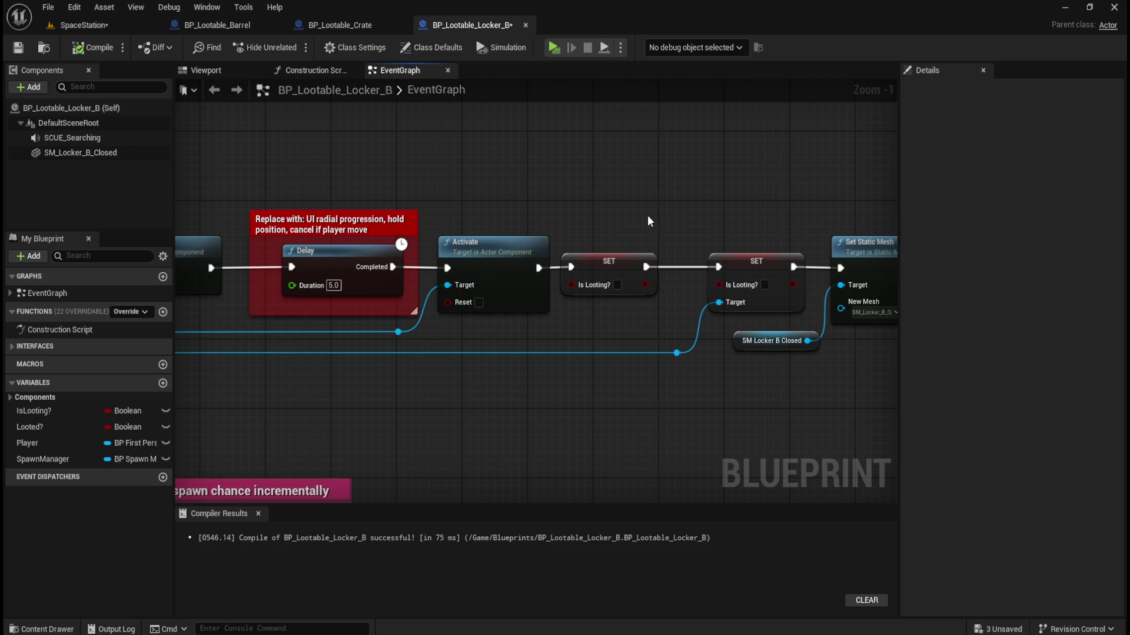
drag(740, 192, 652, 214)
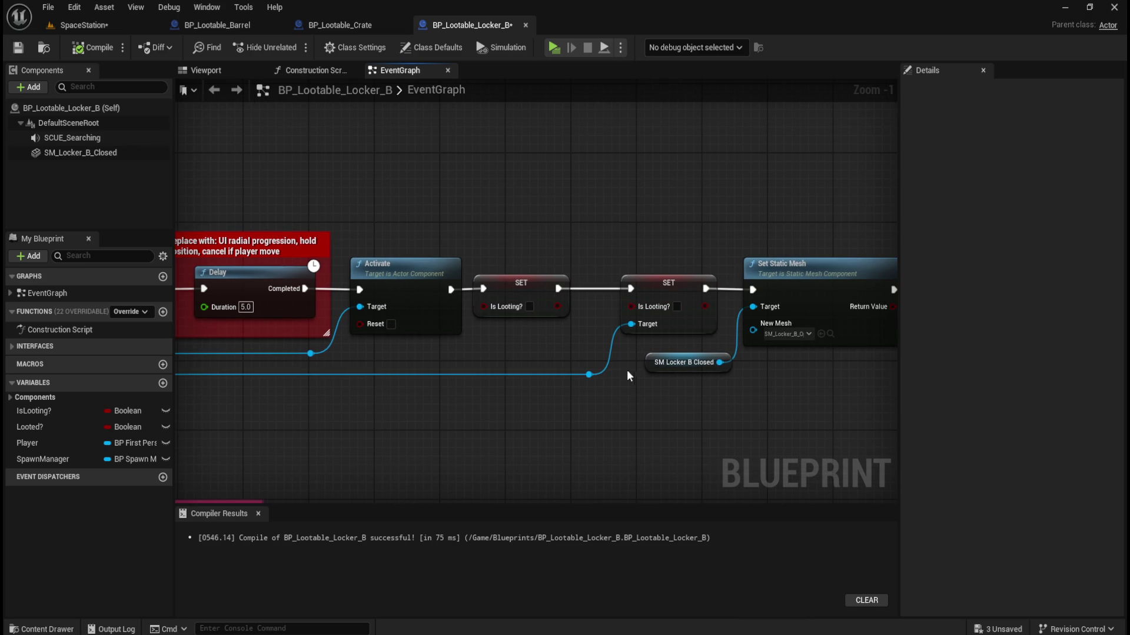
mouse_move(681, 428)
mouse_down()
mouse_move(323, 410)
mouse_move(295, 391)
mouse_up()
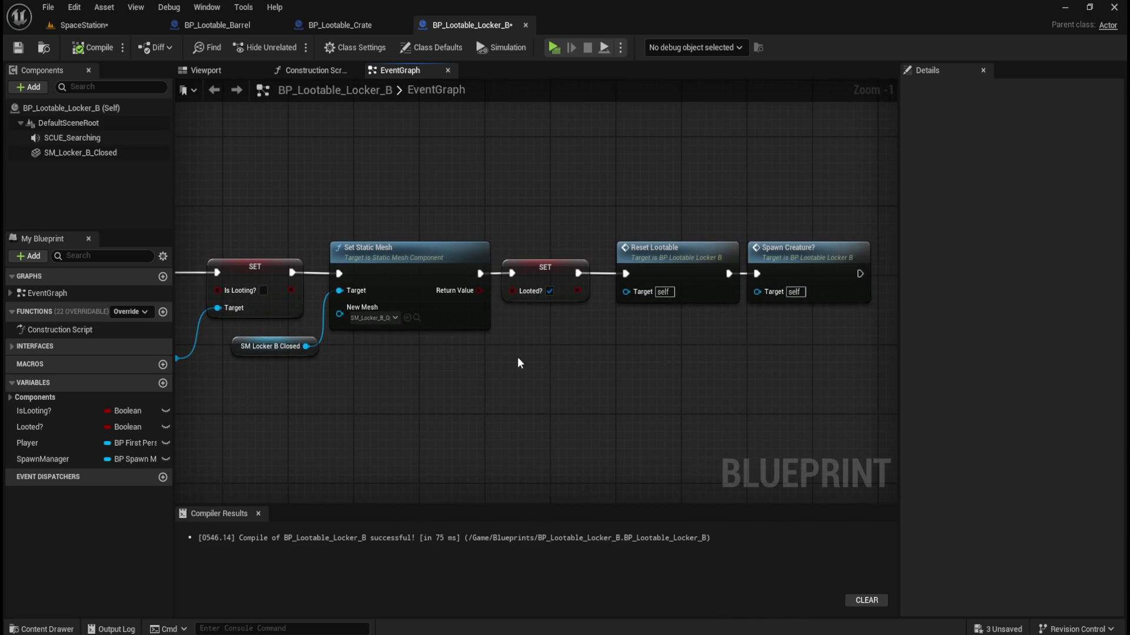
scroll(415, 197, down, 6)
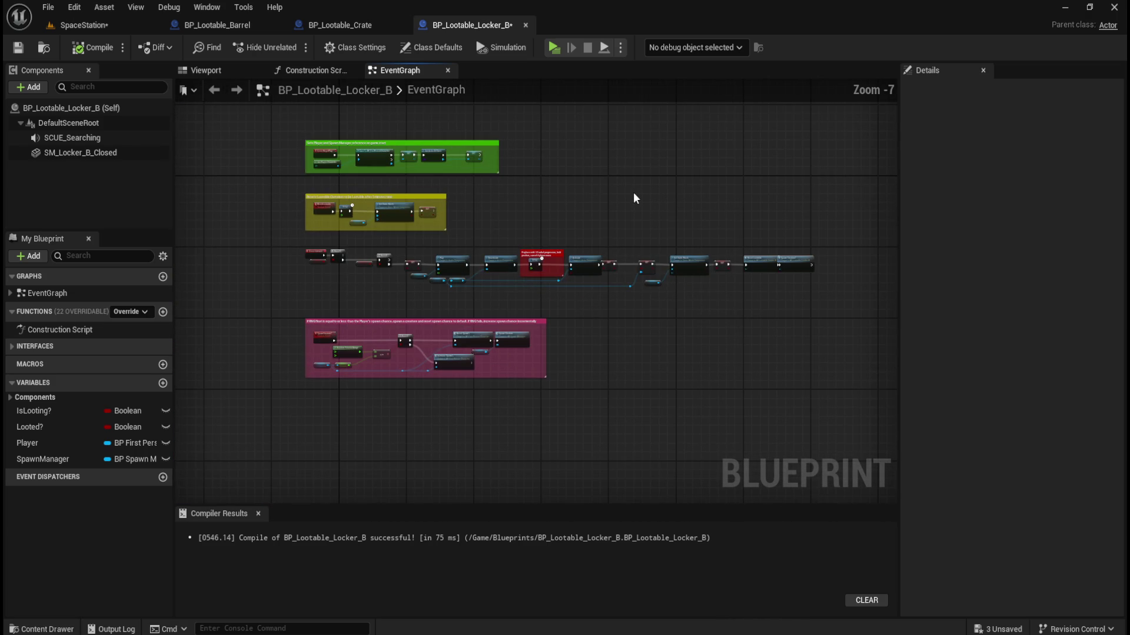
Flip between the BP_Lootable_Crate and Locker_B event graphs to compare them.
click(358, 26)
scroll(532, 259, down, 5)
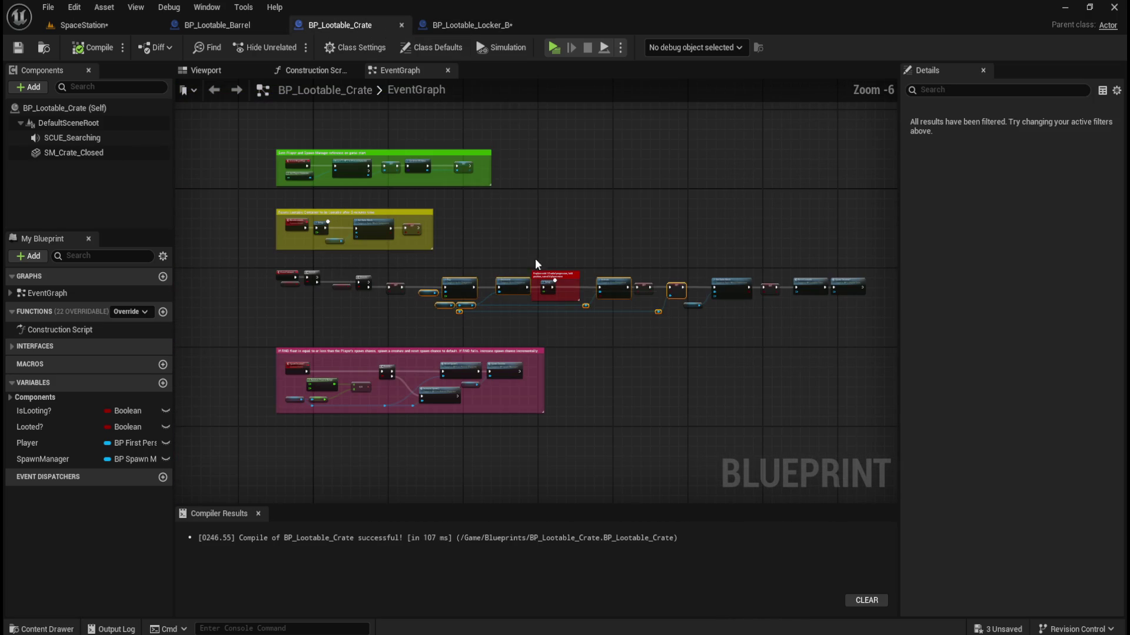
click(464, 28)
click(348, 26)
click(468, 22)
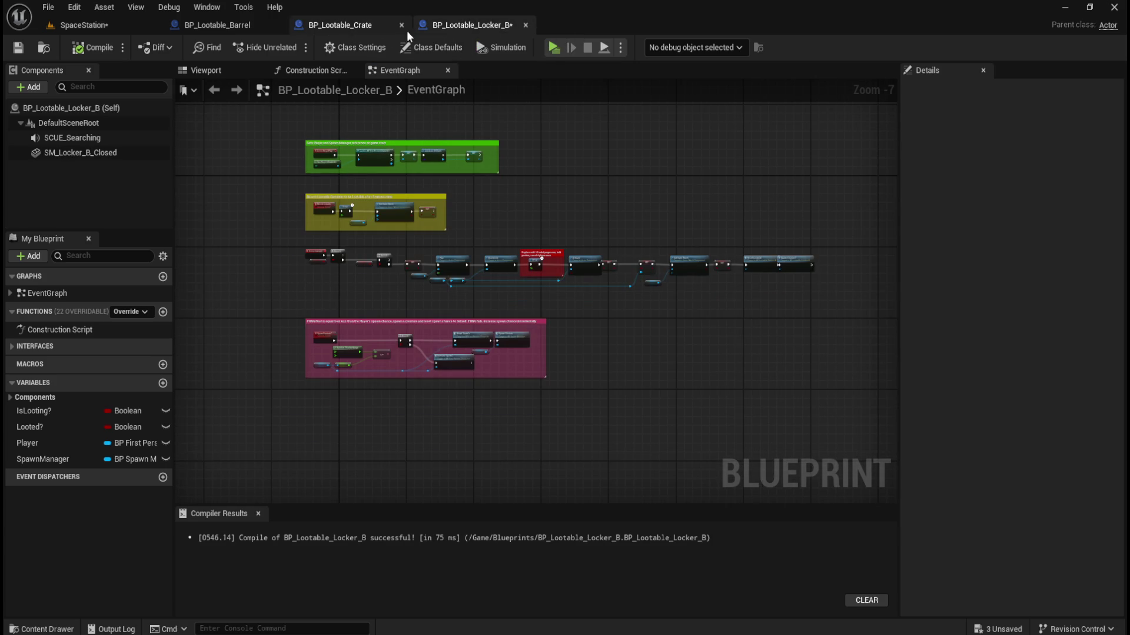
click(368, 23)
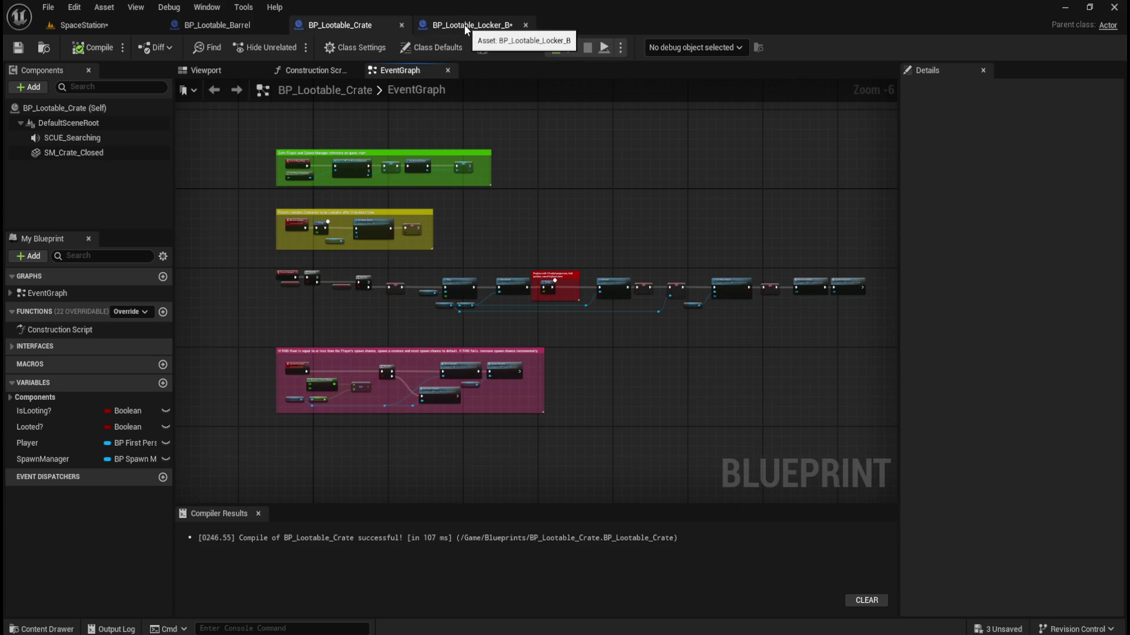
scroll(610, 306, up, 2)
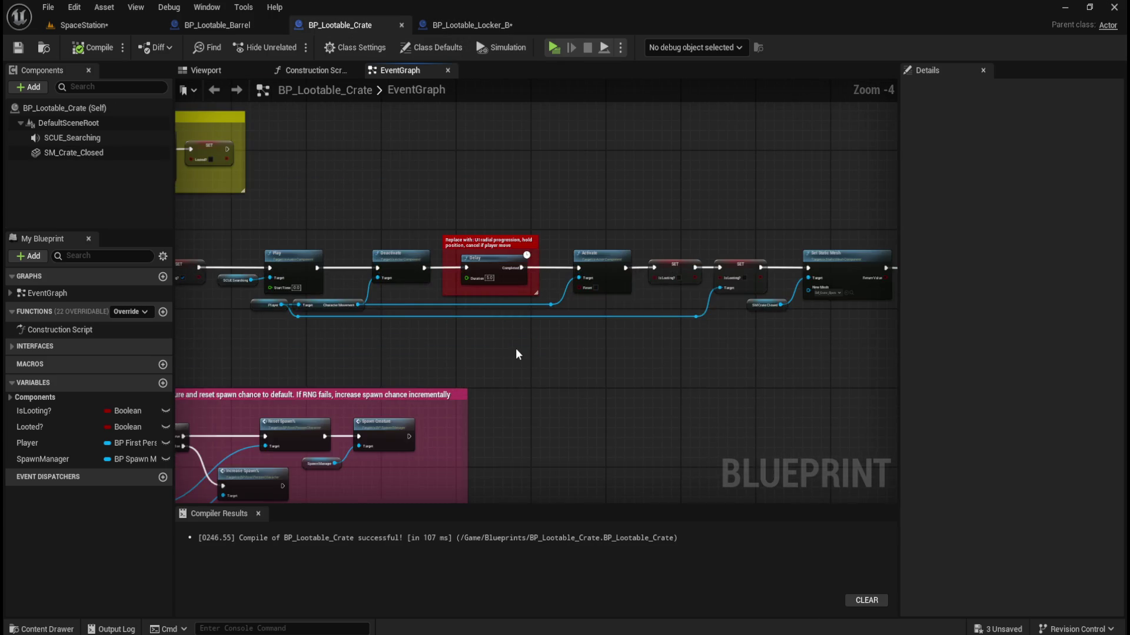
scroll(516, 349, down, 2)
scroll(467, 257, up, 1)
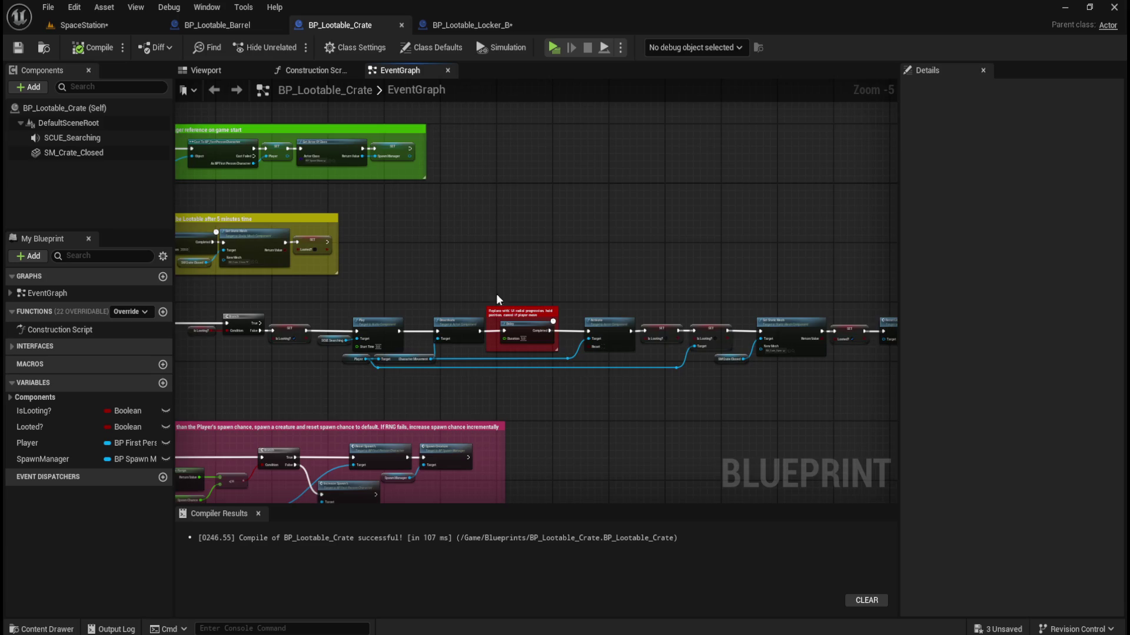
scroll(496, 294, up, 1)
scroll(447, 365, down, 2)
drag(488, 293, 507, 251)
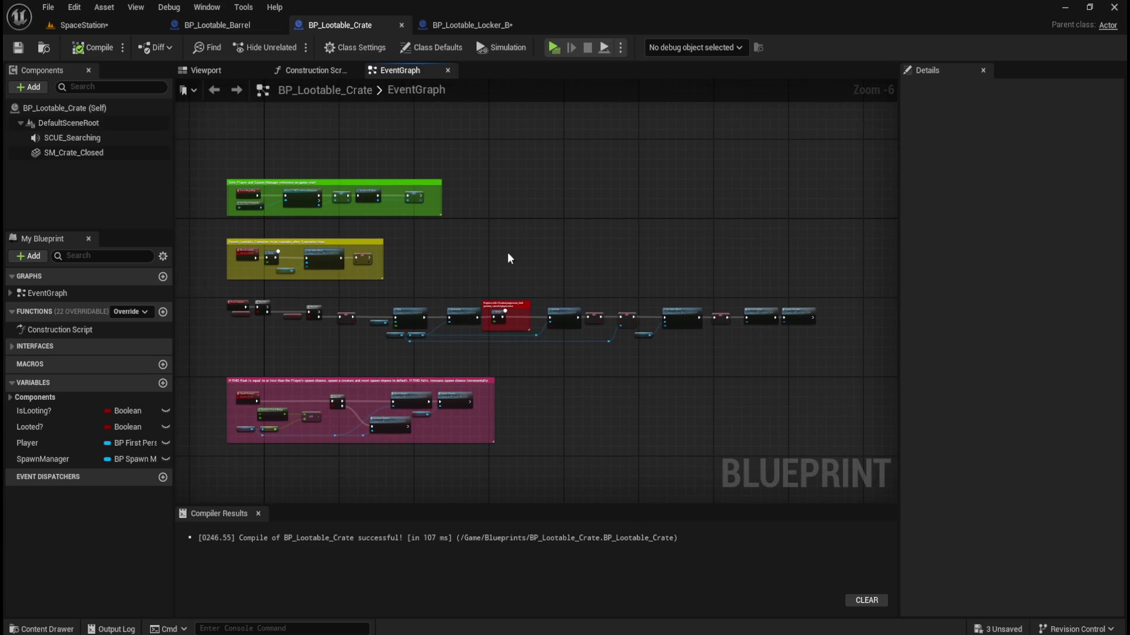
click(460, 25)
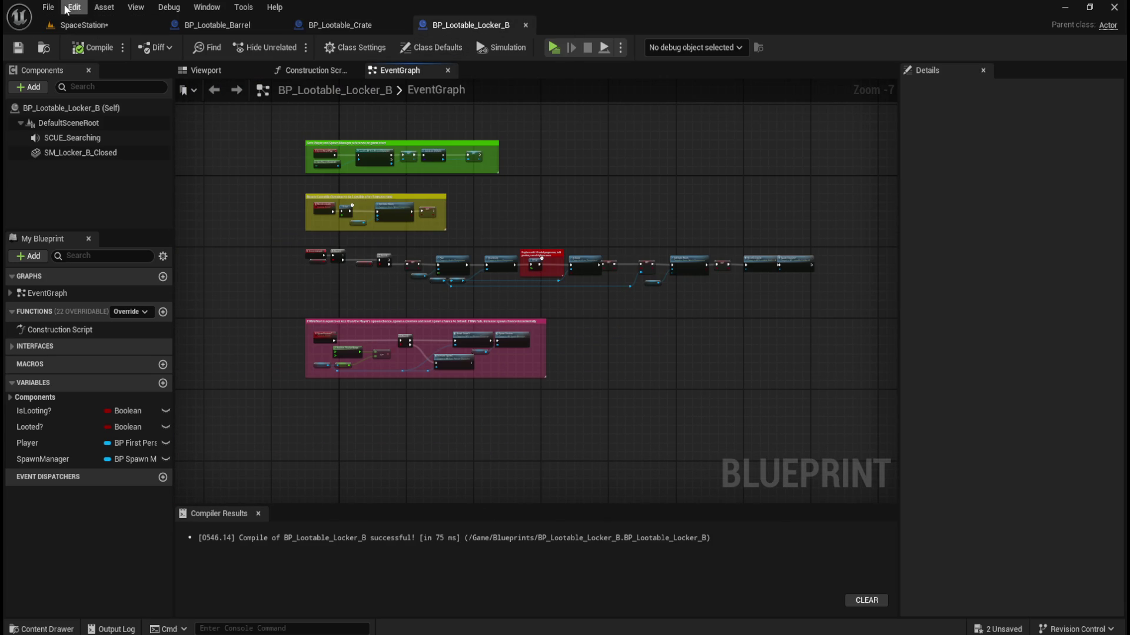
Save all unsaved assets with File > Save All, then open and close the Content Drawer.
click(47, 7)
click(82, 100)
scroll(697, 172, up, 1)
scroll(695, 175, up, 1)
scroll(533, 203, down, 1)
key(ctrl+space)
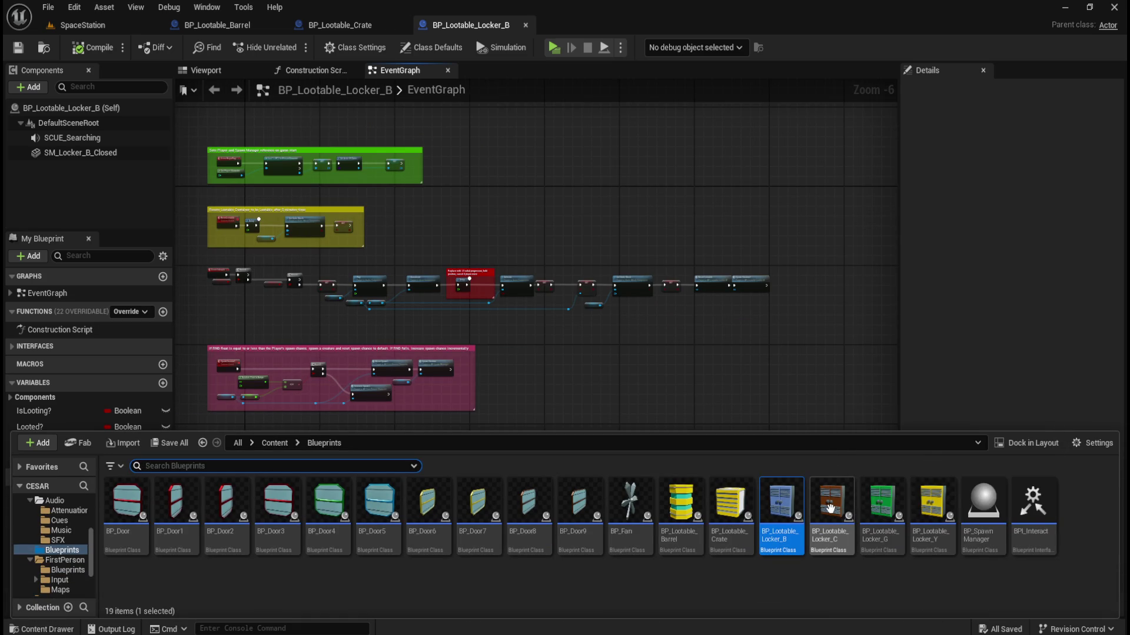
click(496, 69)
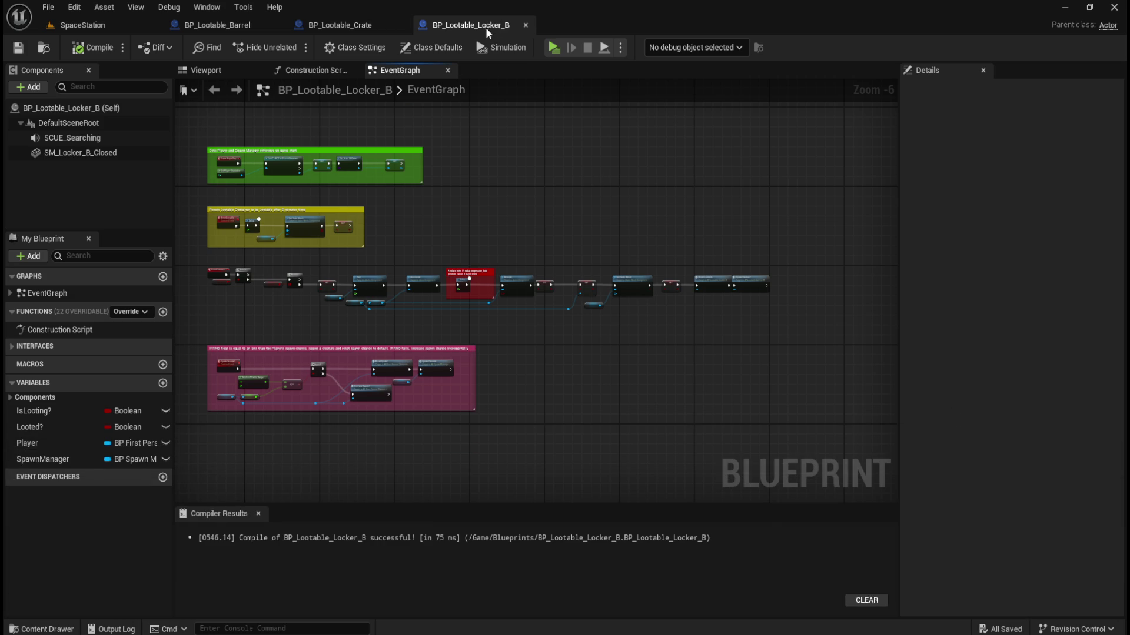
click(554, 47)
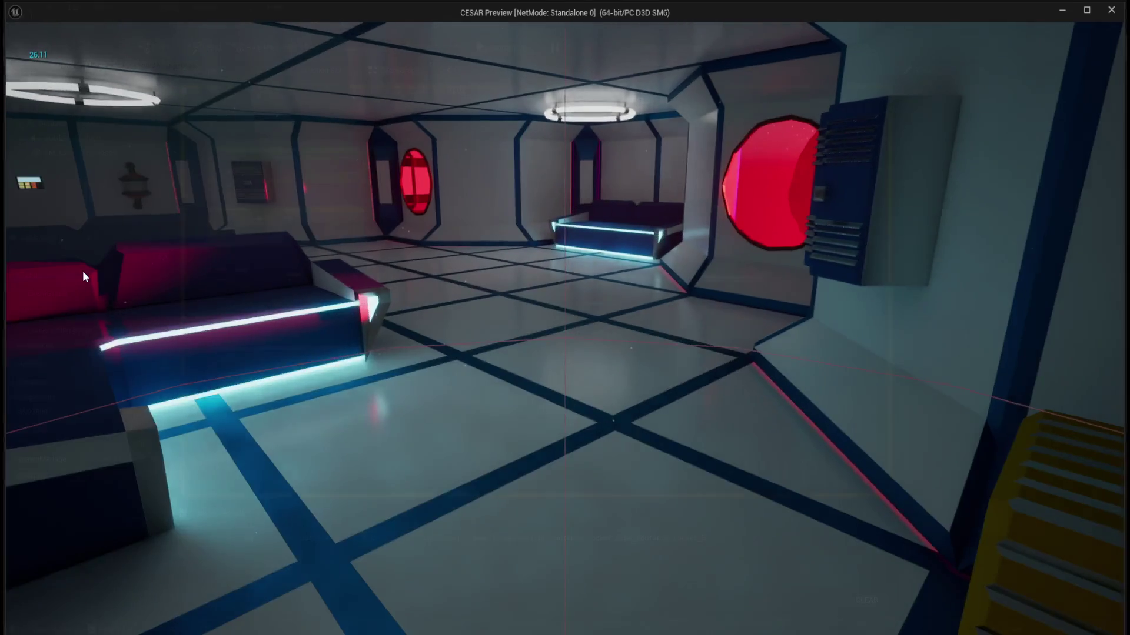
key(Escape)
drag(533, 218, 649, 252)
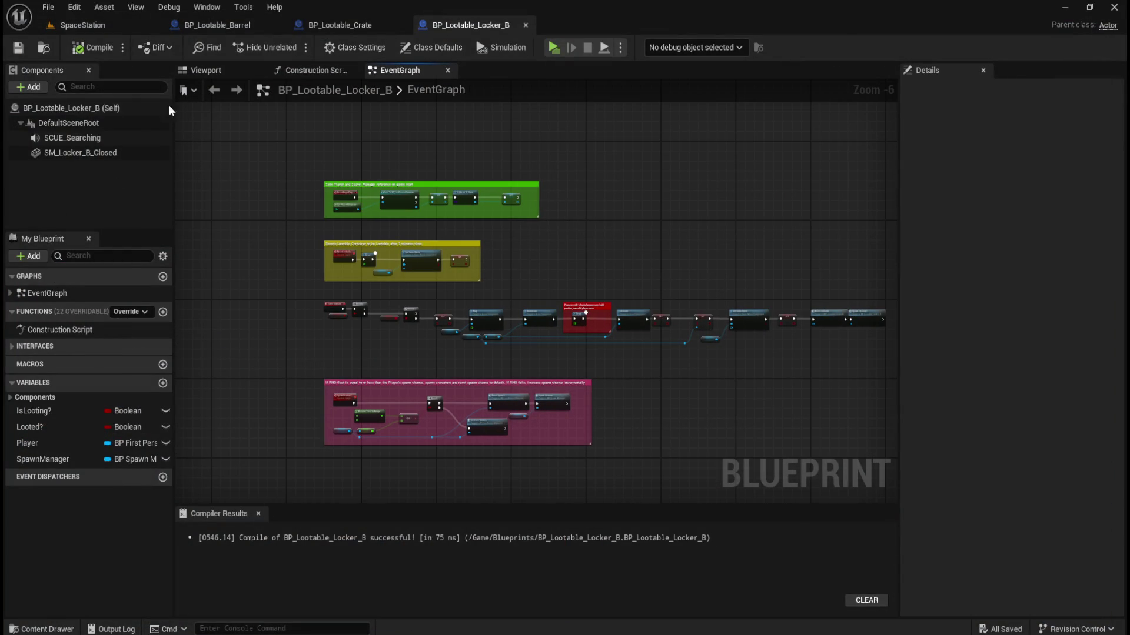
Recompile Locker_B and open BP_Lootable_Locker_C from the Content Drawer.
click(84, 50)
key(ctrl+space)
click(831, 524)
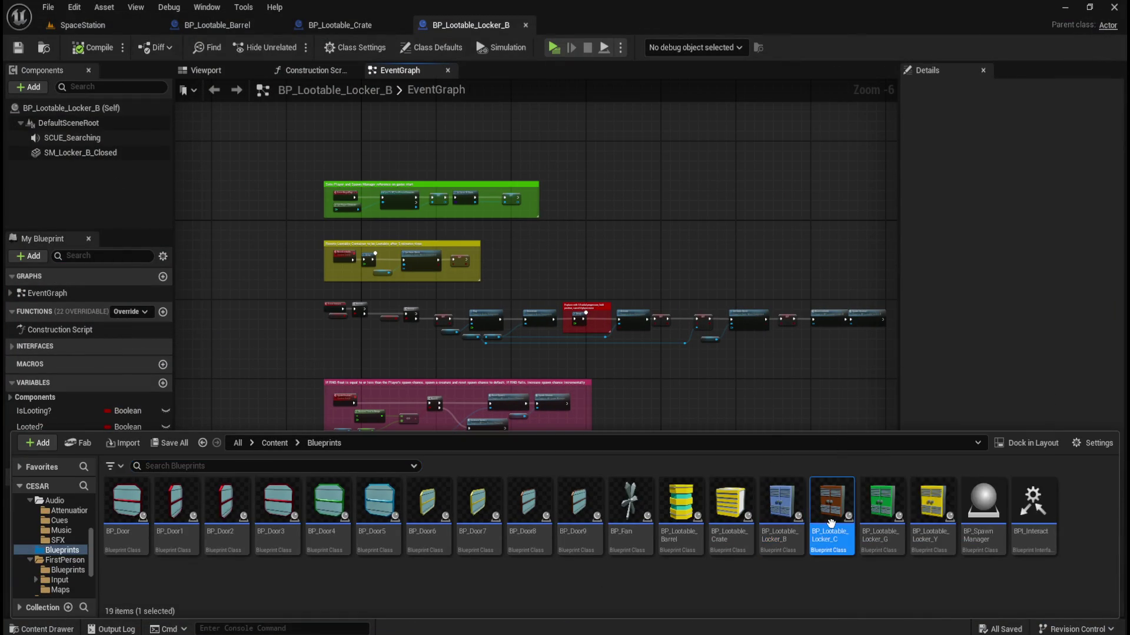
double_click(830, 523)
scroll(394, 356, down, 6)
scroll(575, 310, up, 2)
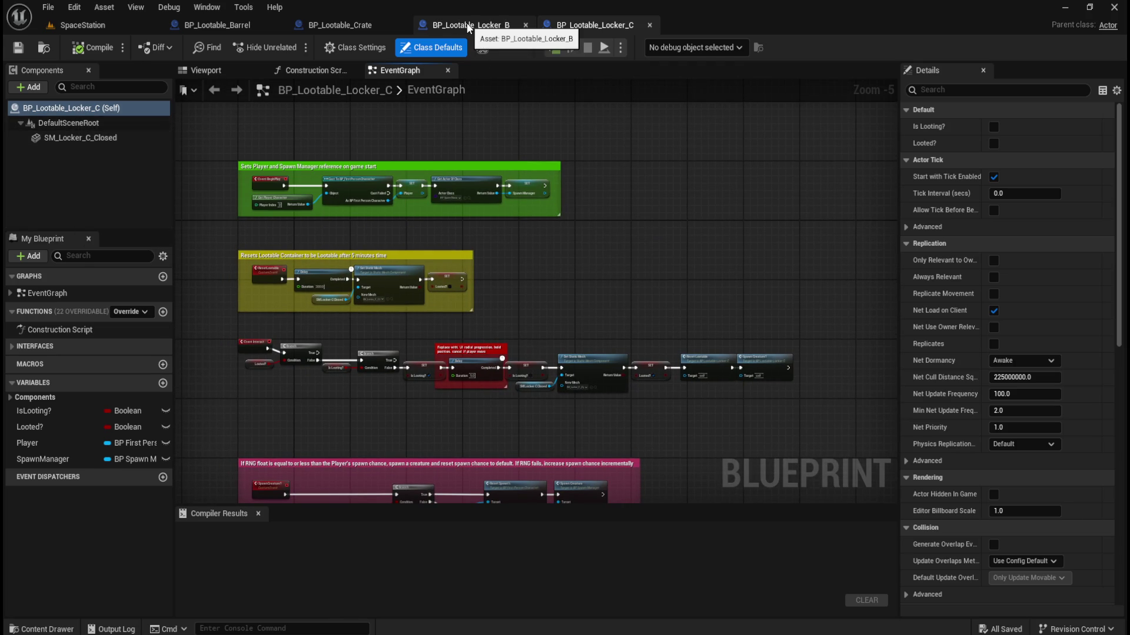
Check Locker_B's SCUE_Searching component, then add a matching SCUE_Searching Audio component to Locker_C.
click(483, 29)
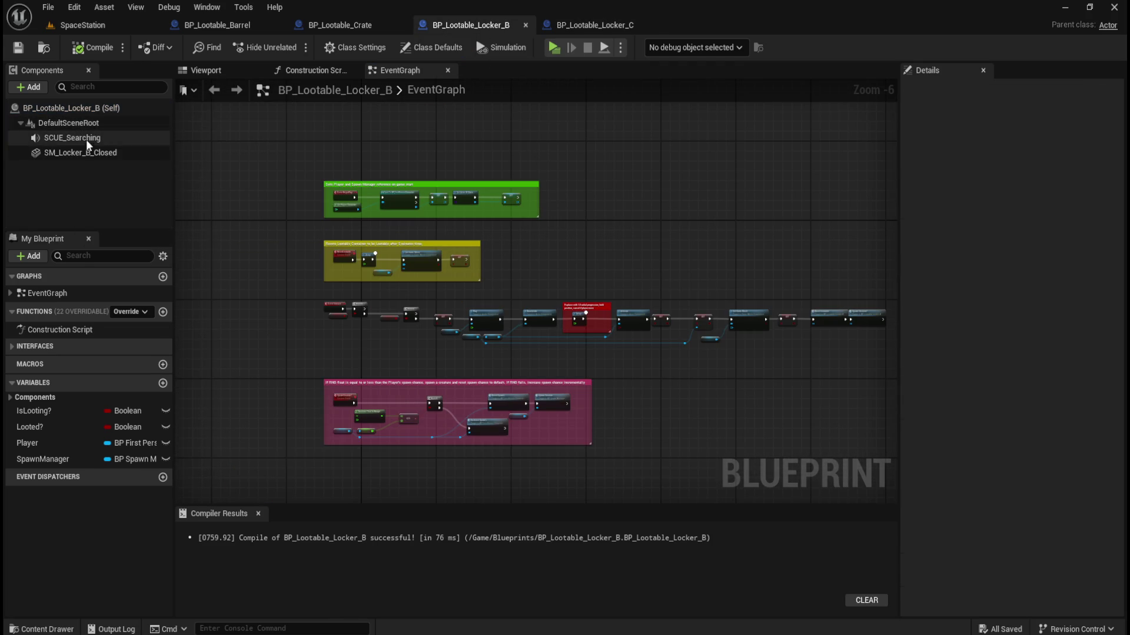
click(77, 139)
click(643, 191)
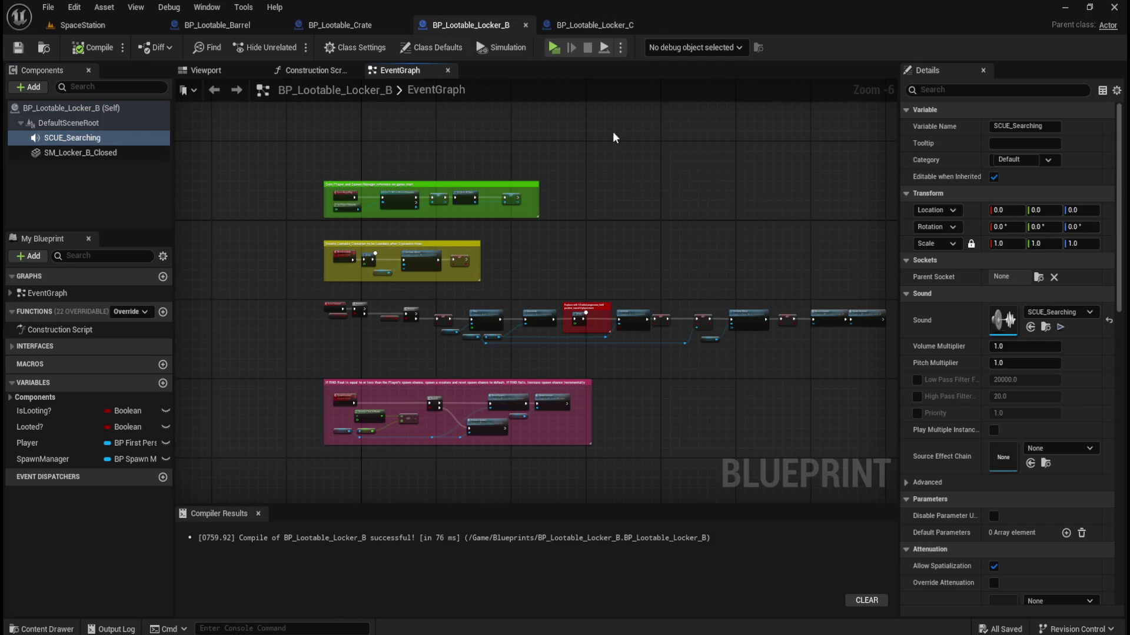
click(595, 26)
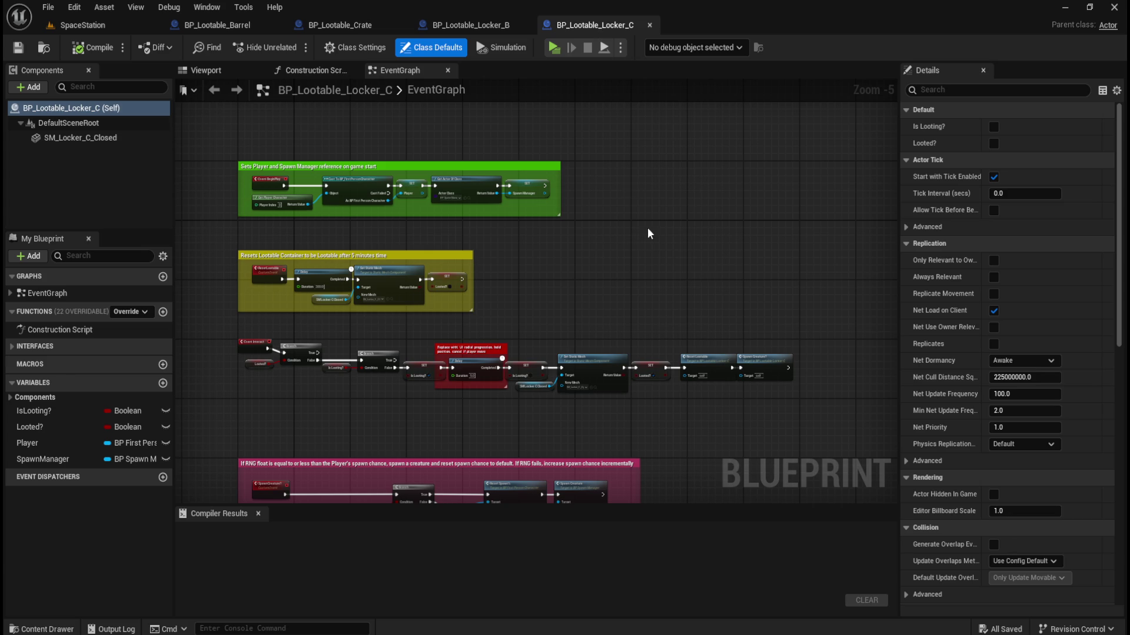
click(28, 88)
click(35, 154)
text(SCUE_Searching)
key(Return)
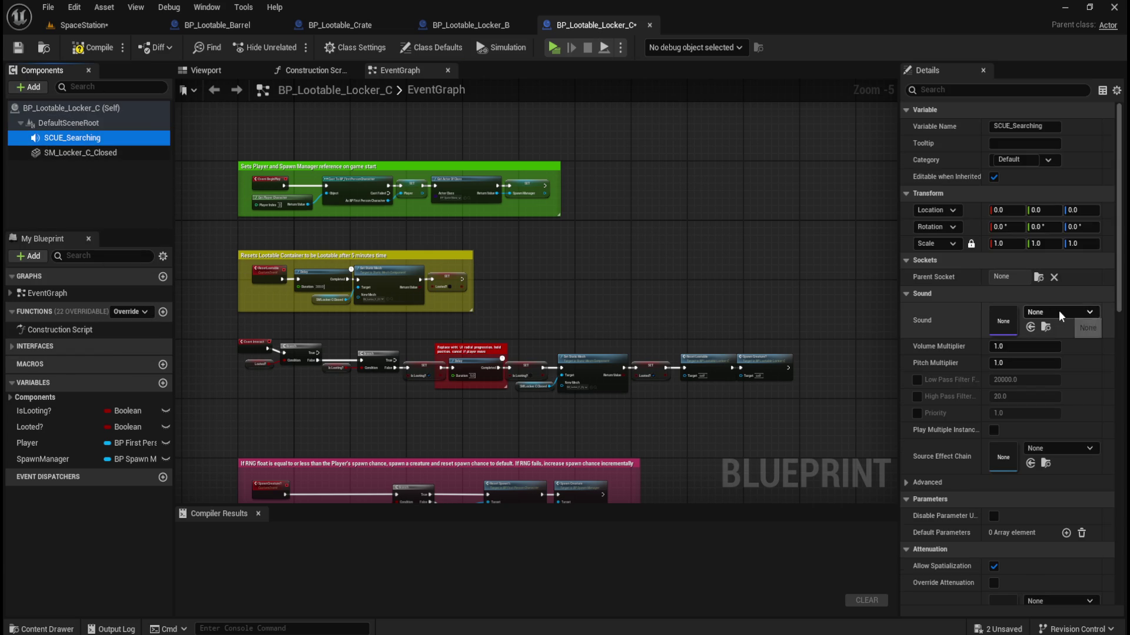
Set the Locker_C component's Sound to the SCUE_Searching asset.
click(1060, 316)
text(search)
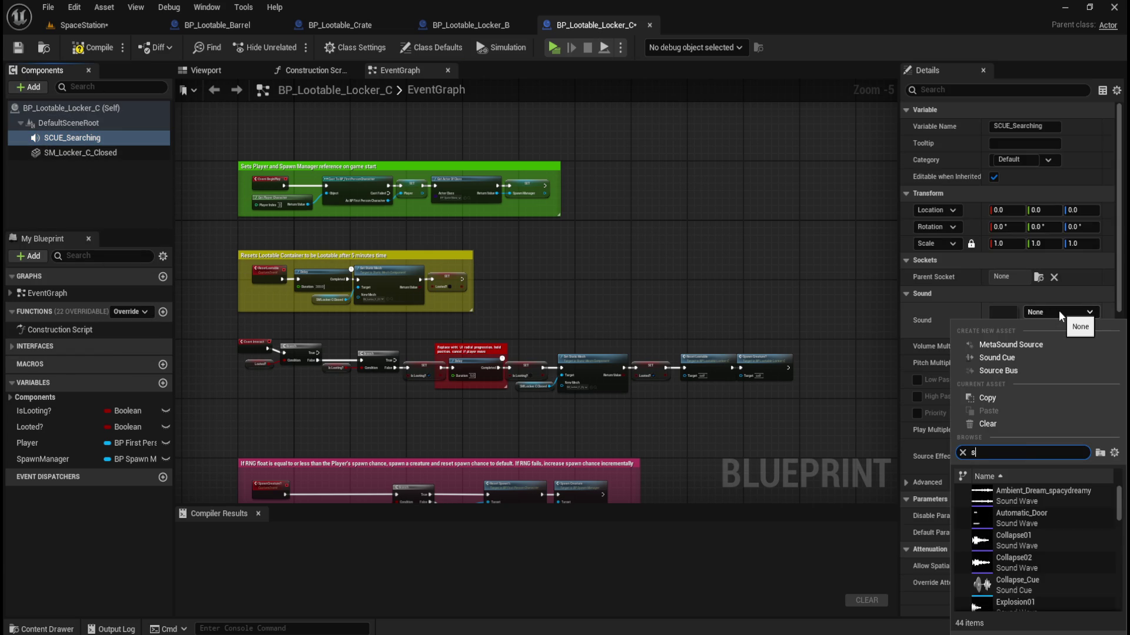
click(1038, 496)
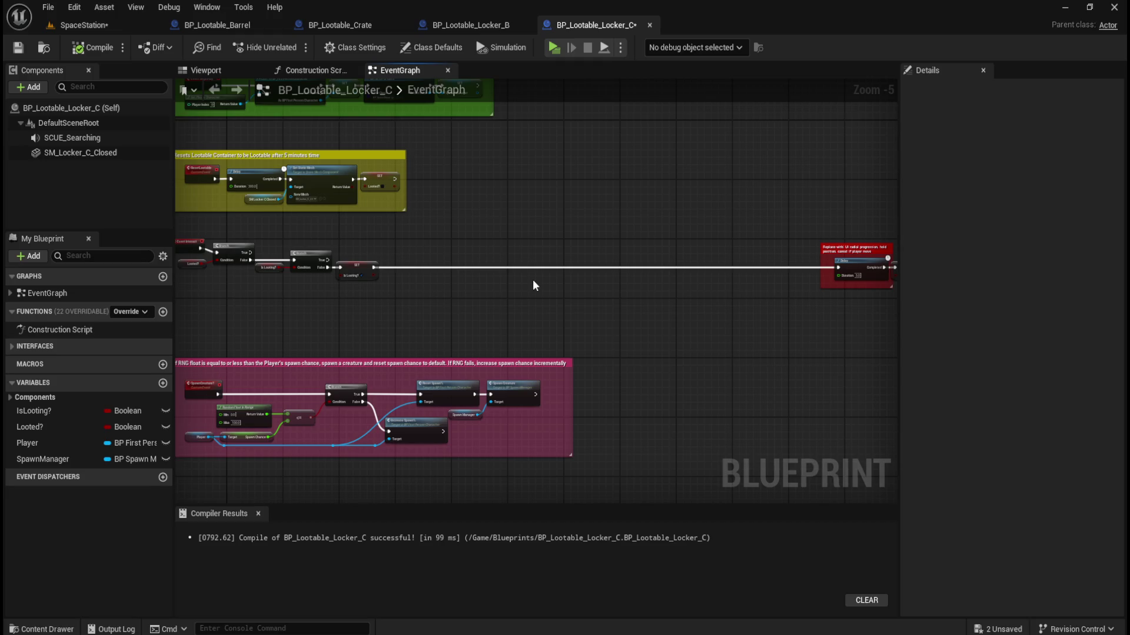
click(488, 26)
scroll(547, 333, up, 3)
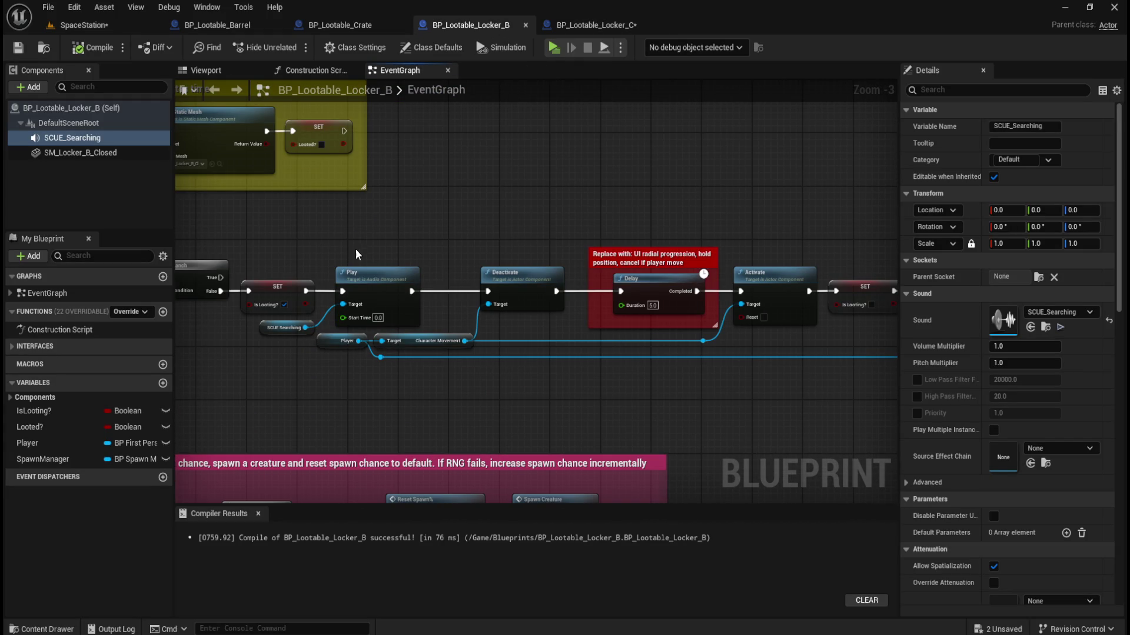
Copy Locker_B's SET, Play, Deactivate and Activate nodes and paste them after Locker_C's SET Is Looting?
mouse_move(540, 234)
mouse_down()
mouse_move(327, 368)
mouse_move(320, 391)
mouse_move(300, 383)
mouse_up()
mouse_move(541, 407)
mouse_down()
mouse_move(325, 370)
mouse_move(459, 400)
mouse_up()
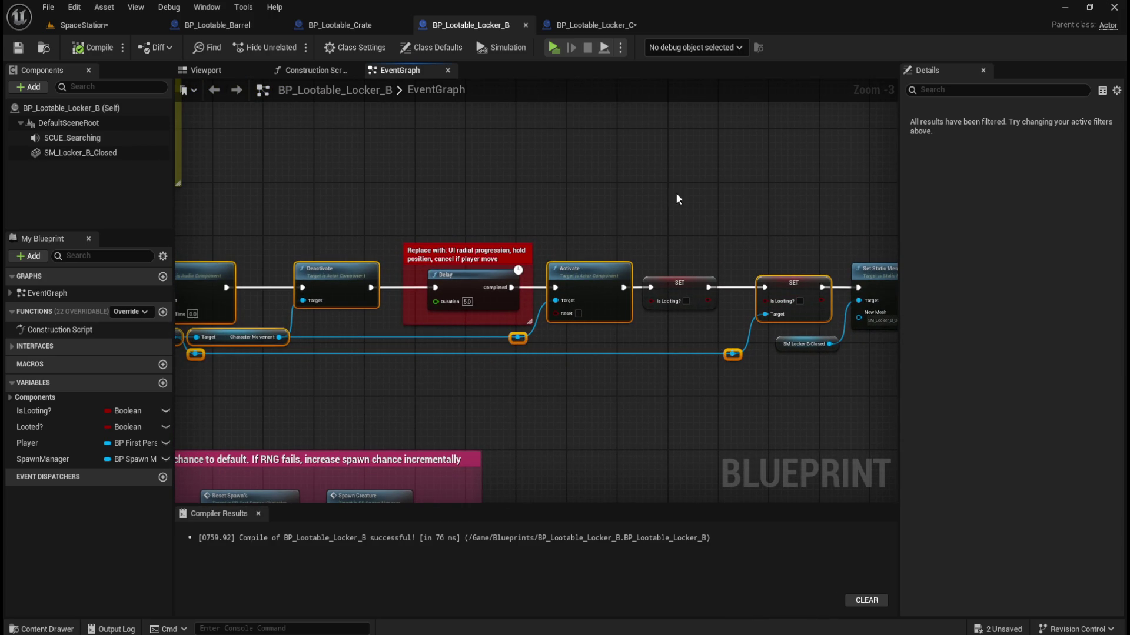
mouse_move(383, 199)
mouse_down()
mouse_move(618, 200)
mouse_move(302, 186)
mouse_up()
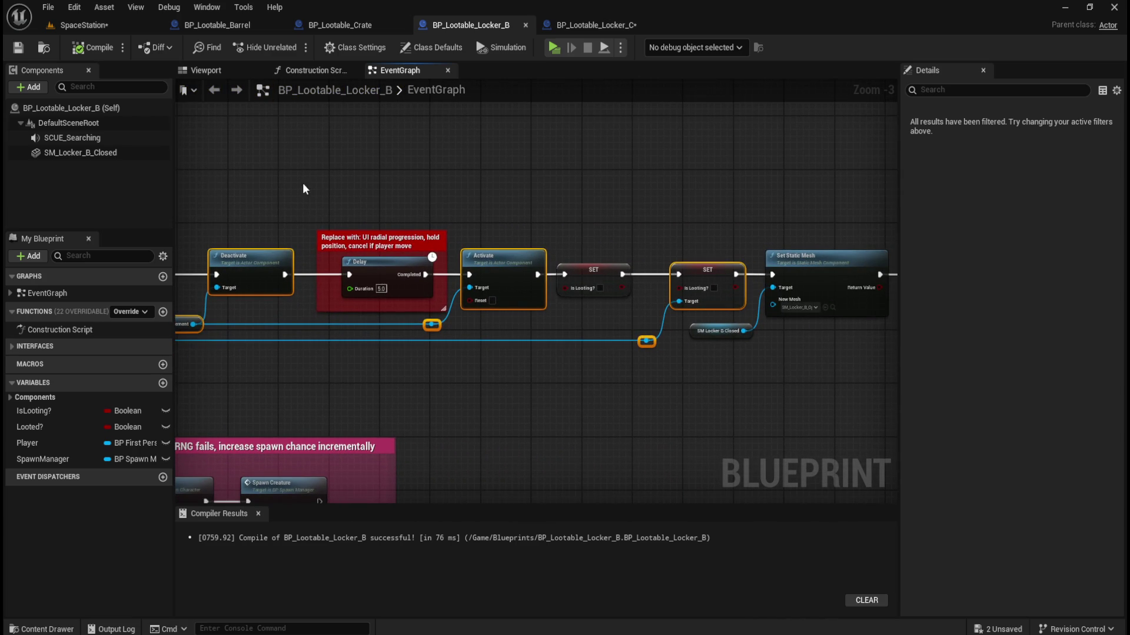
click(607, 25)
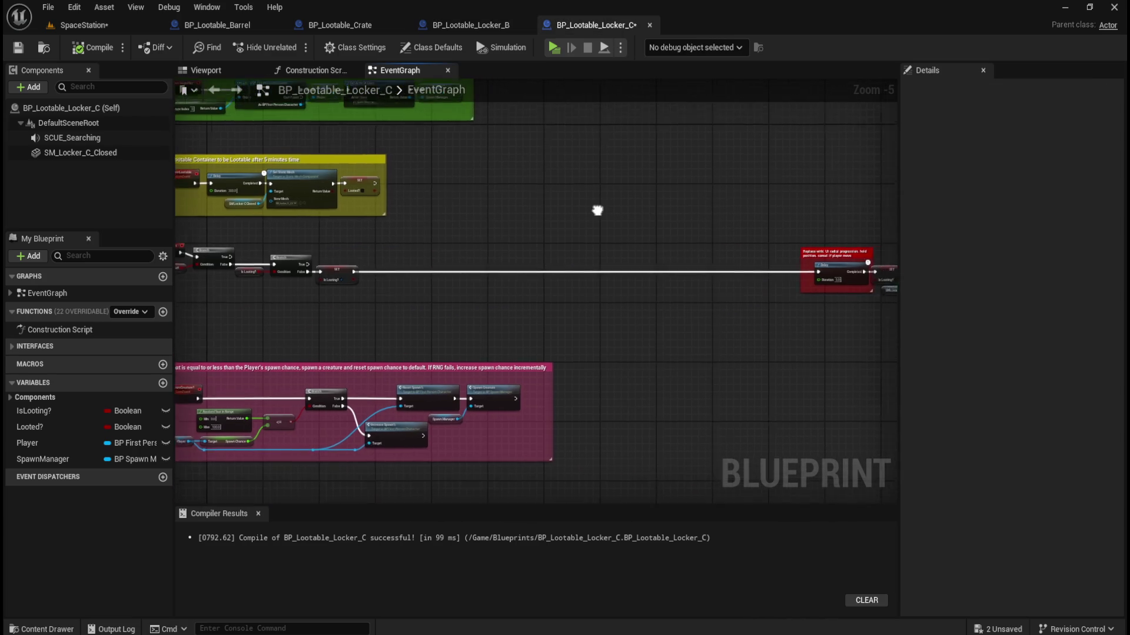
mouse_move(763, 203)
mouse_down()
mouse_move(673, 221)
mouse_move(652, 279)
mouse_up()
scroll(430, 274, up, 5)
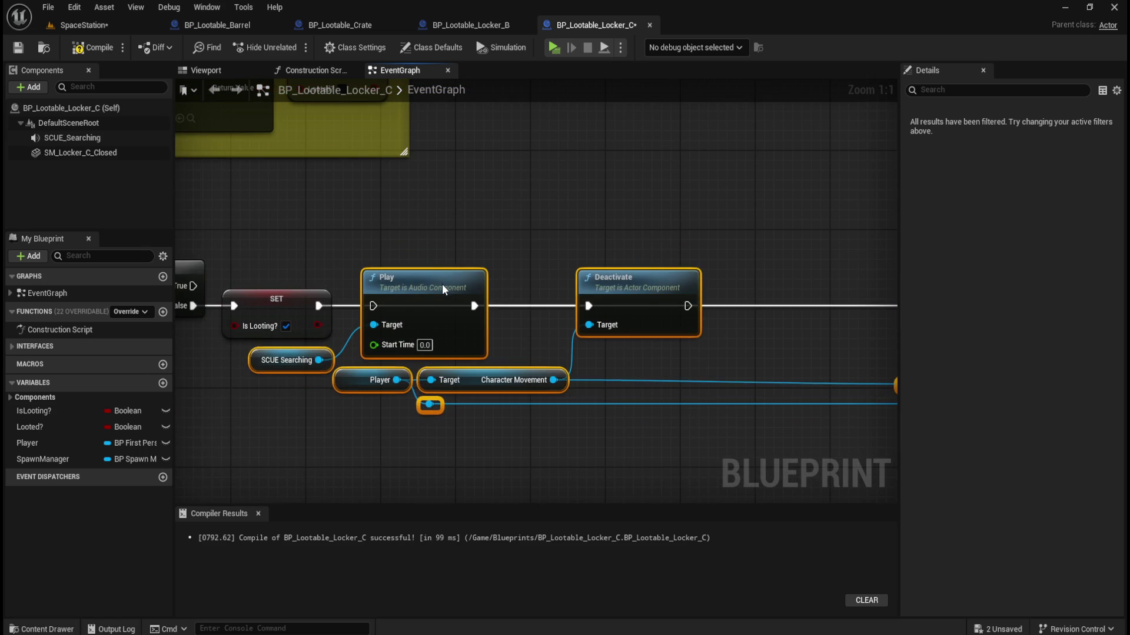
Connect the pasted SET node's execution output to Play SCUE Searching.
drag(443, 284, 433, 284)
click(509, 216)
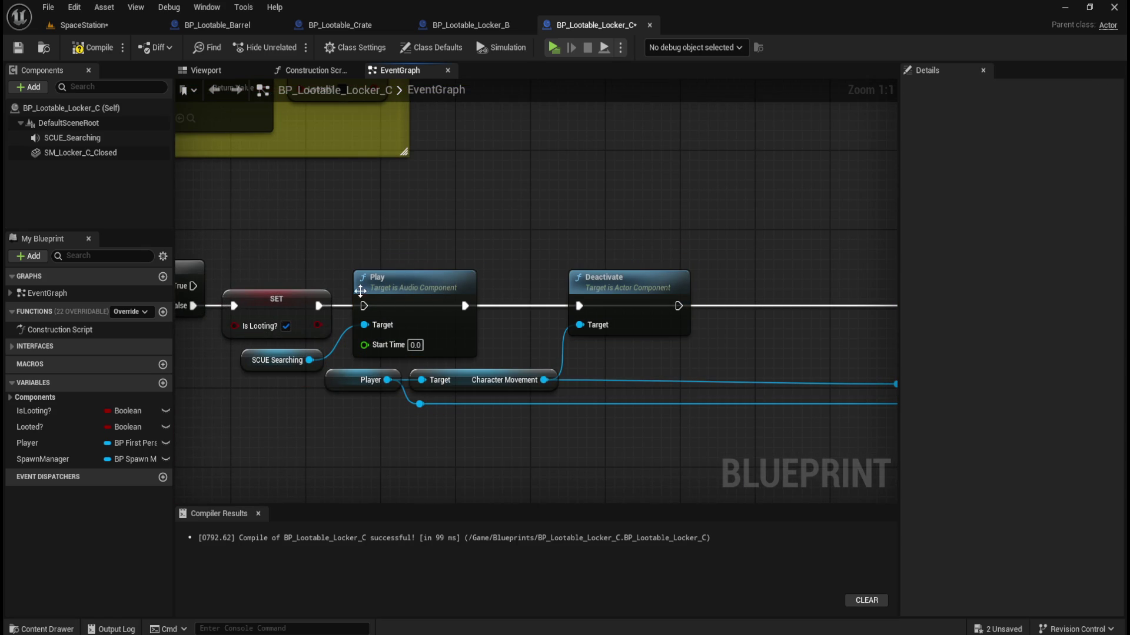
drag(319, 306, 365, 305)
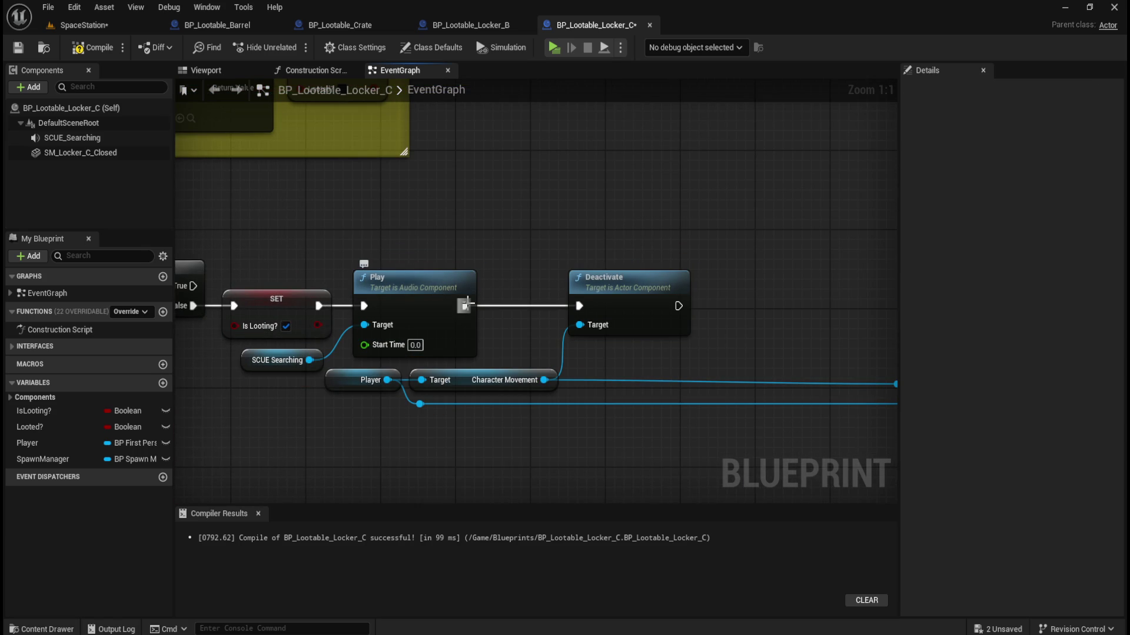
drag(843, 262, 516, 253)
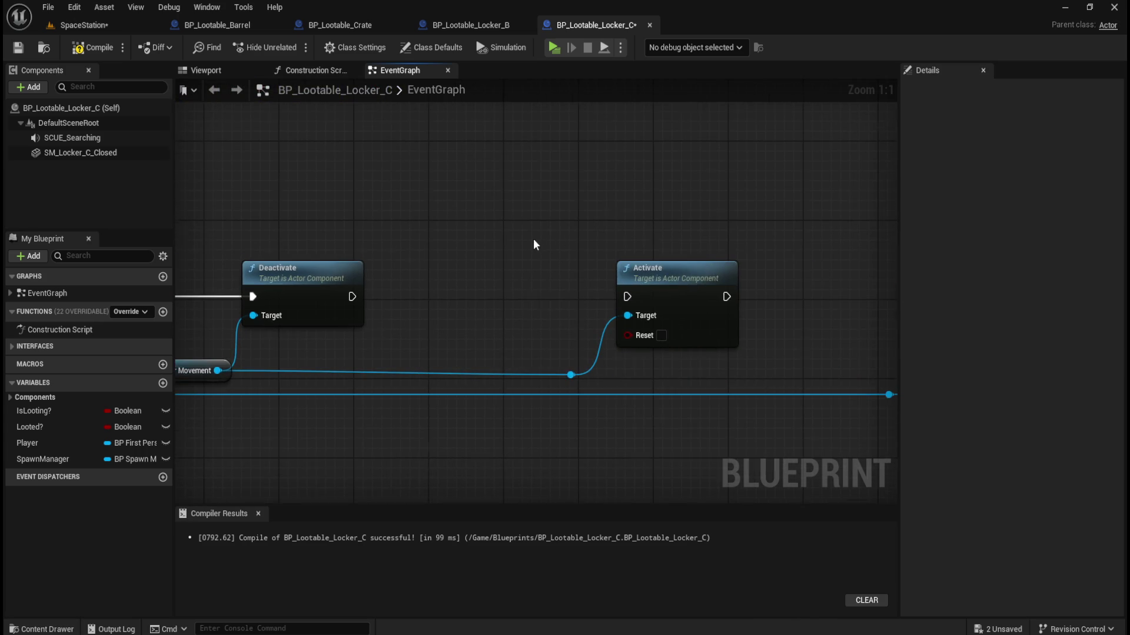
scroll(533, 241, down, 3)
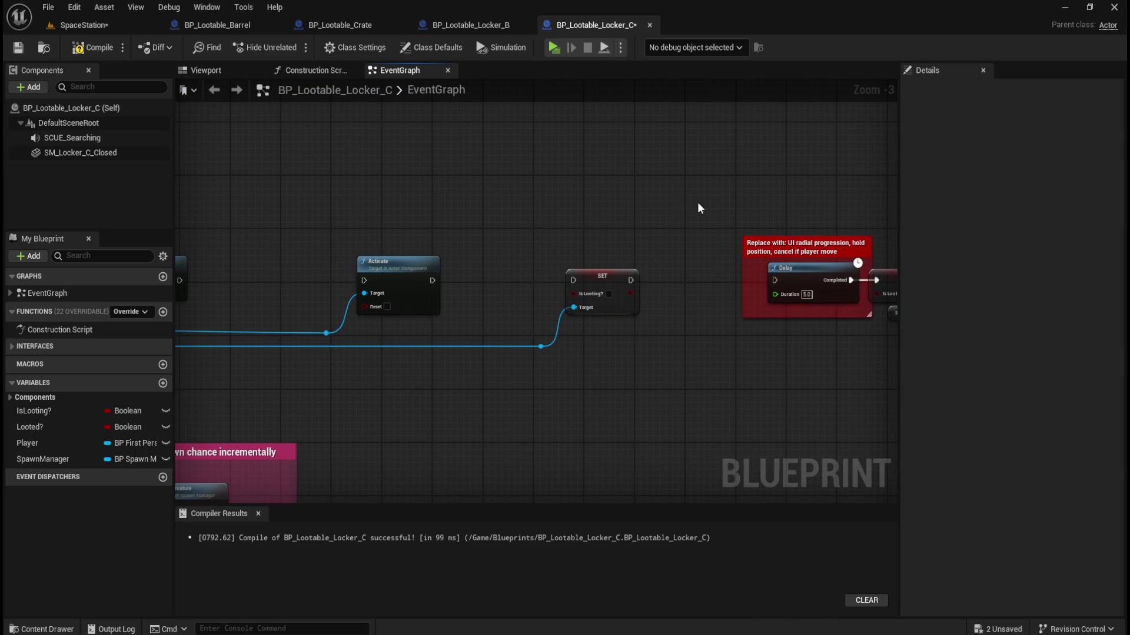
Move the red 5.0 Delay comment between Deactivate and Activate.
click(711, 246)
scroll(627, 224, down, 2)
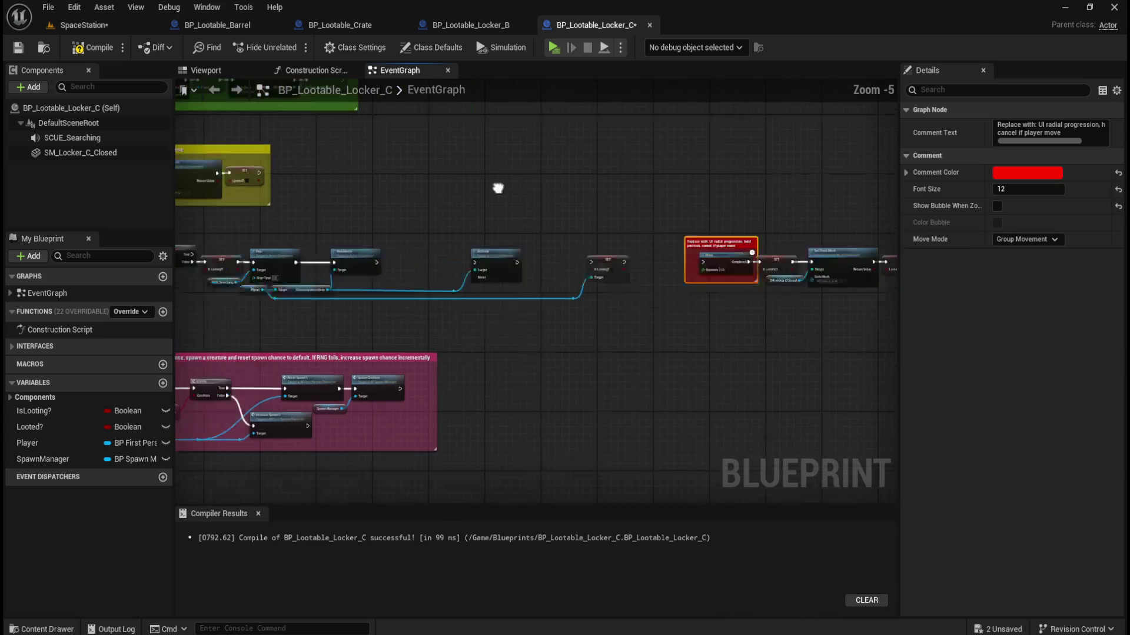
drag(497, 188, 620, 203)
mouse_move(834, 257)
mouse_down()
mouse_move(633, 245)
mouse_move(677, 215)
mouse_move(675, 234)
mouse_up()
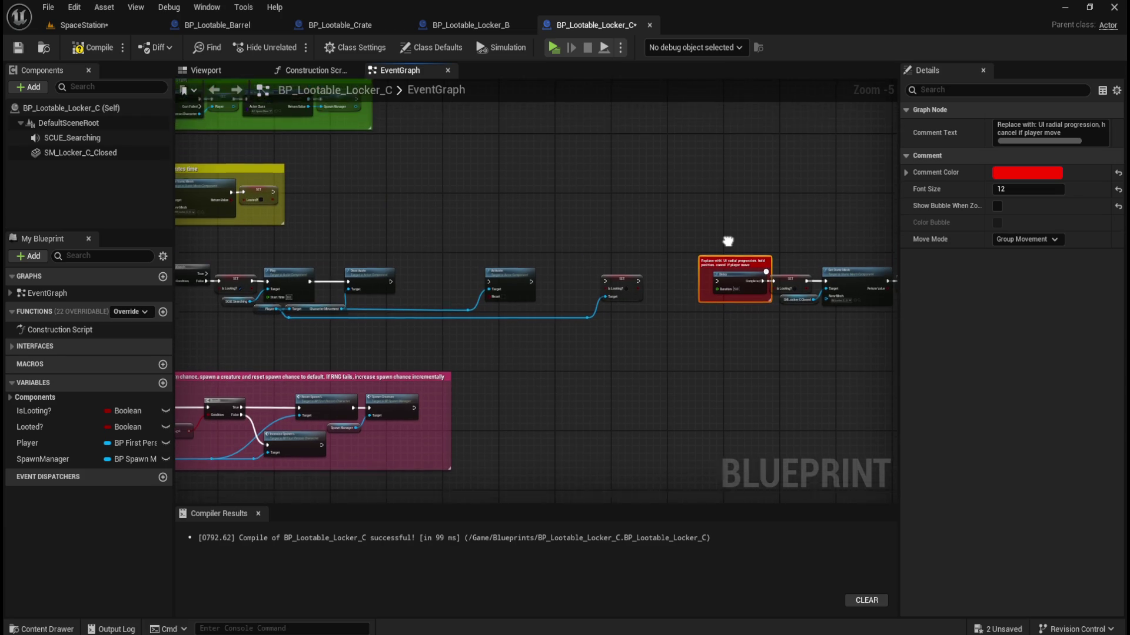
scroll(685, 232, up, 2)
drag(872, 271, 322, 271)
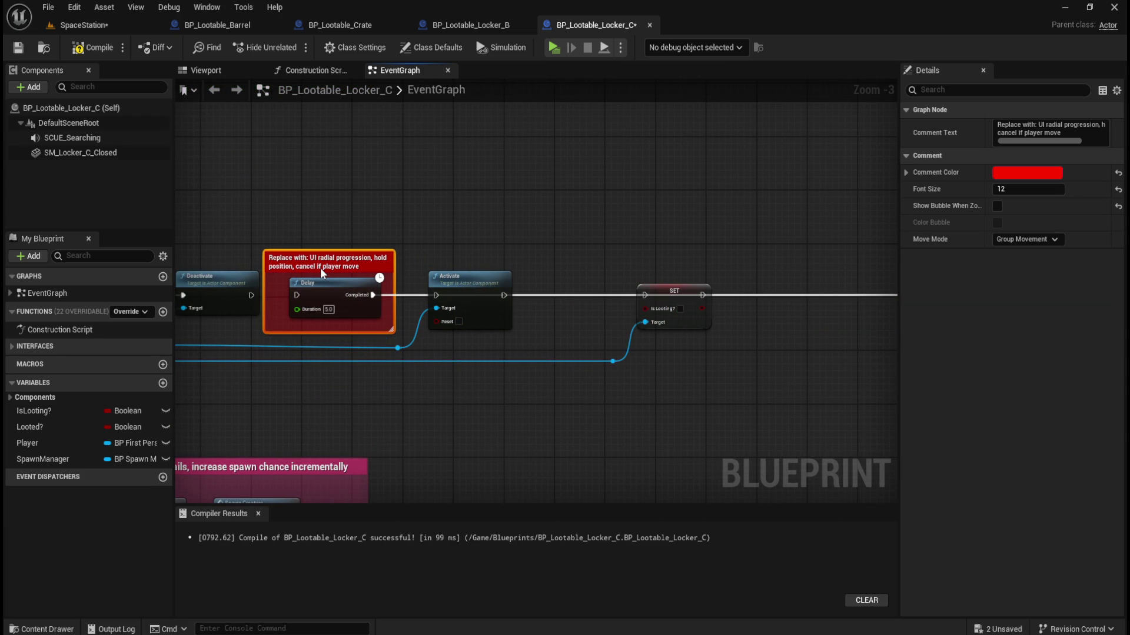
scroll(320, 267, up, 2)
Wire Deactivate into the Delay and Completed into Activate, then move the SET IsLooting node closer.
drag(421, 308, 479, 307)
drag(579, 303, 658, 304)
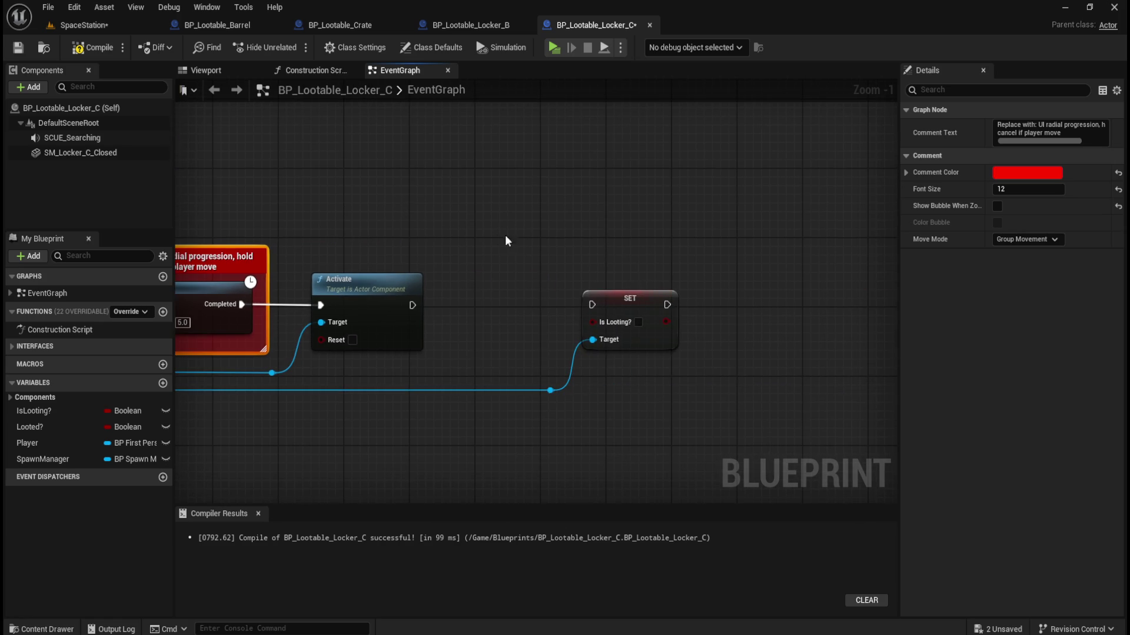
scroll(626, 241, down, 2)
drag(714, 280, 300, 281)
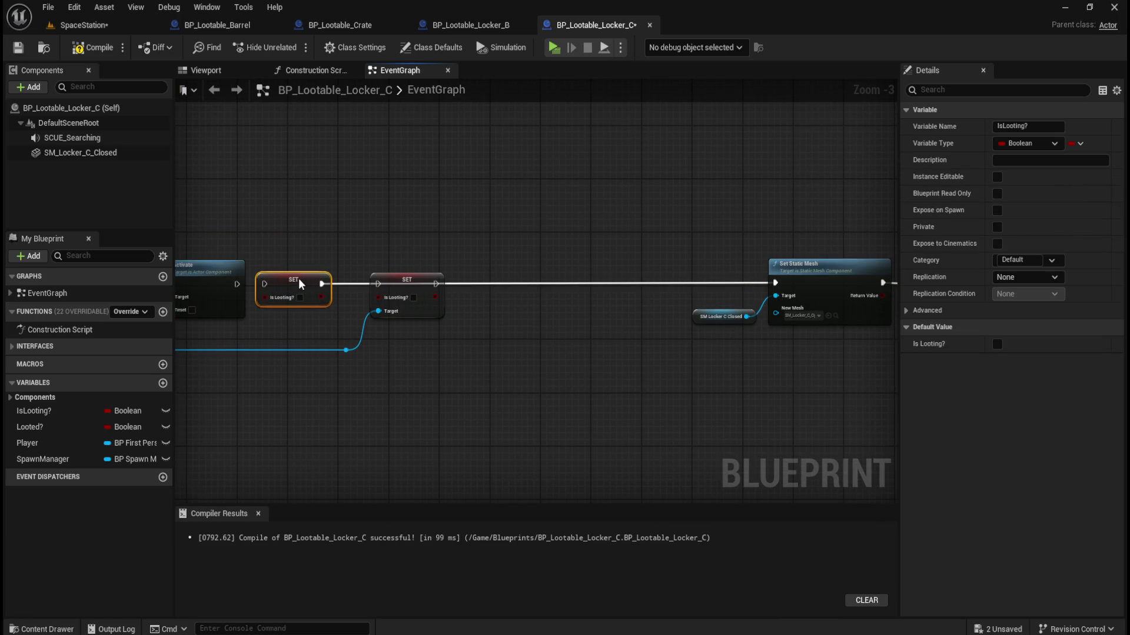
Wire the Player-targeted SET Is Looting? exec output into Set Static Mesh.
click(310, 224)
mouse_move(311, 225)
mouse_down()
mouse_move(471, 254)
mouse_move(477, 287)
mouse_move(495, 286)
mouse_move(484, 292)
mouse_move(561, 287)
mouse_up()
scroll(471, 254, up, 3)
scroll(363, 308, down, 2)
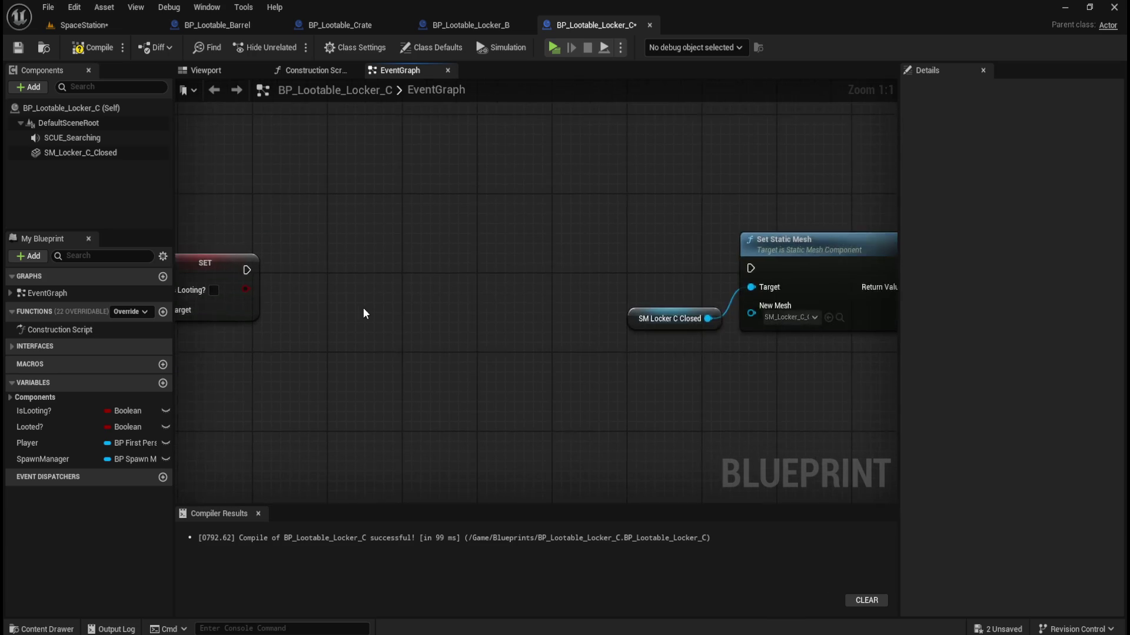
drag(277, 280, 653, 278)
Shift Set Static Mesh and the nodes after it about 180 px left, then compile BP_Lootable_Locker_C.
scroll(348, 309, down, 2)
drag(349, 309, 676, 369)
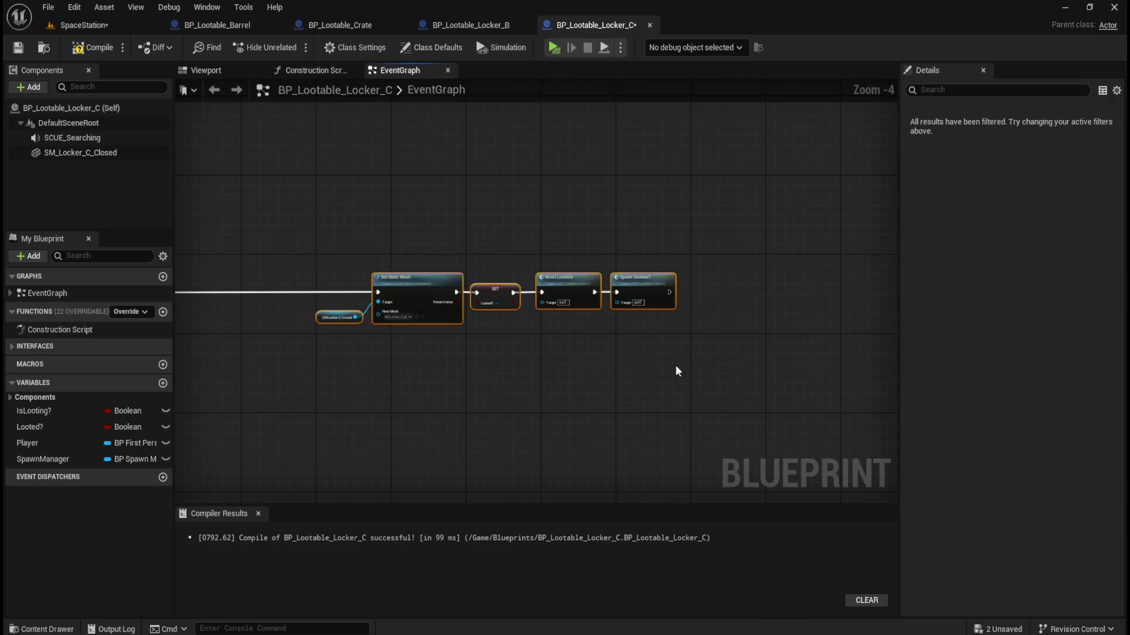
scroll(654, 305, up, 3)
drag(637, 282, 545, 278)
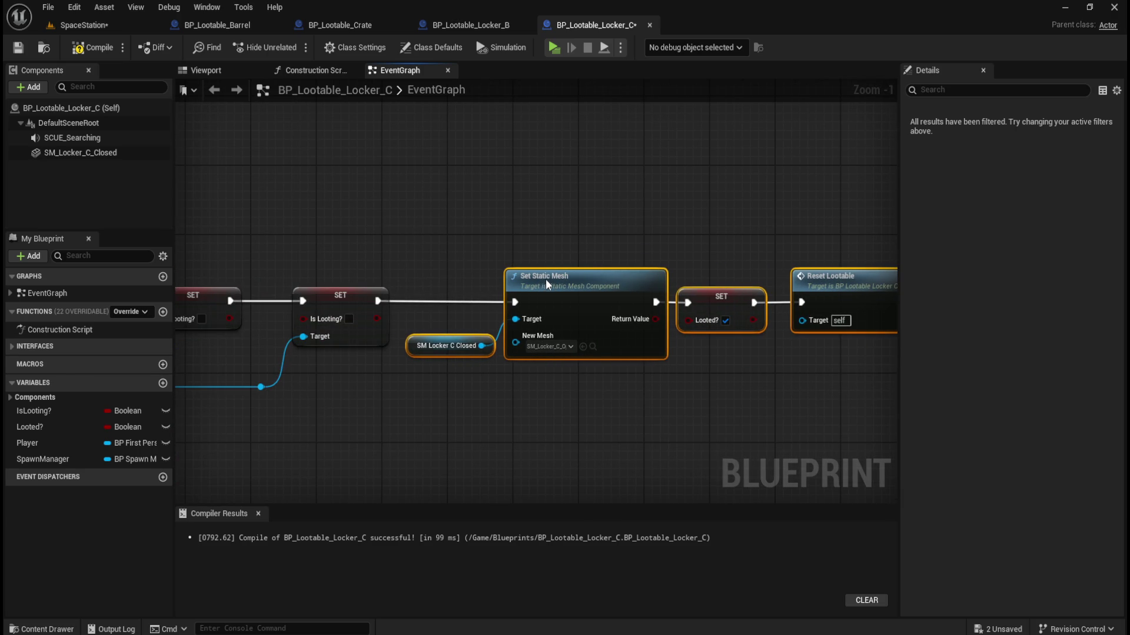
click(454, 206)
mouse_move(454, 205)
mouse_down()
mouse_move(674, 228)
mouse_move(651, 225)
mouse_up()
click(94, 50)
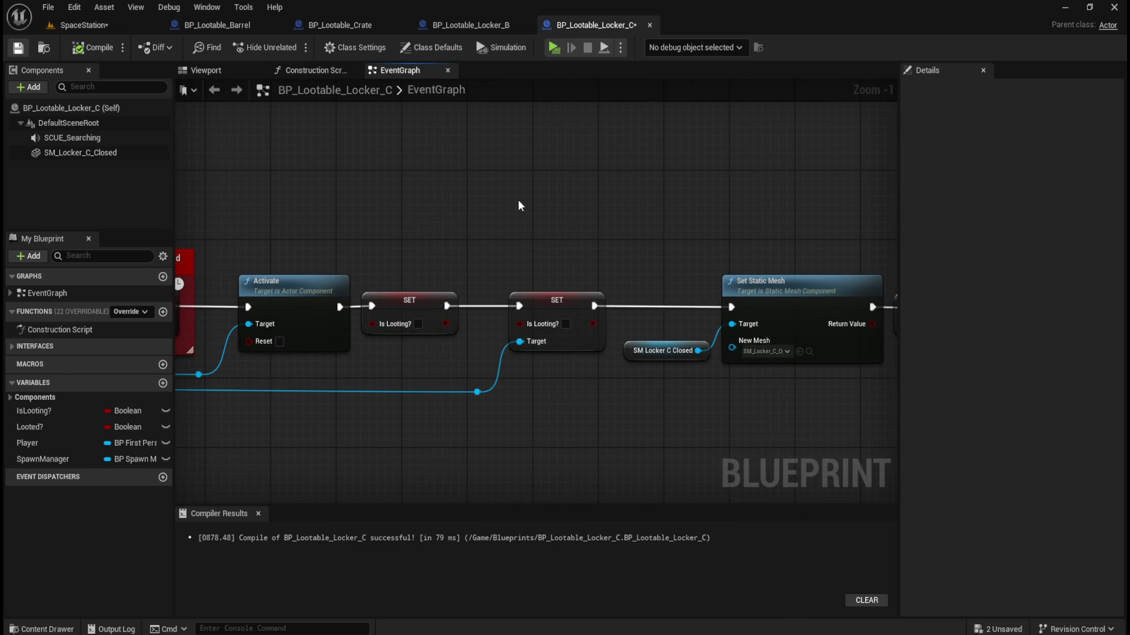
Save BP_Lootable_Locker_C and review its Play, Deactivate, Delay nodes and Player-wire reroutes.
key(ctrl+s)
drag(518, 205, 576, 226)
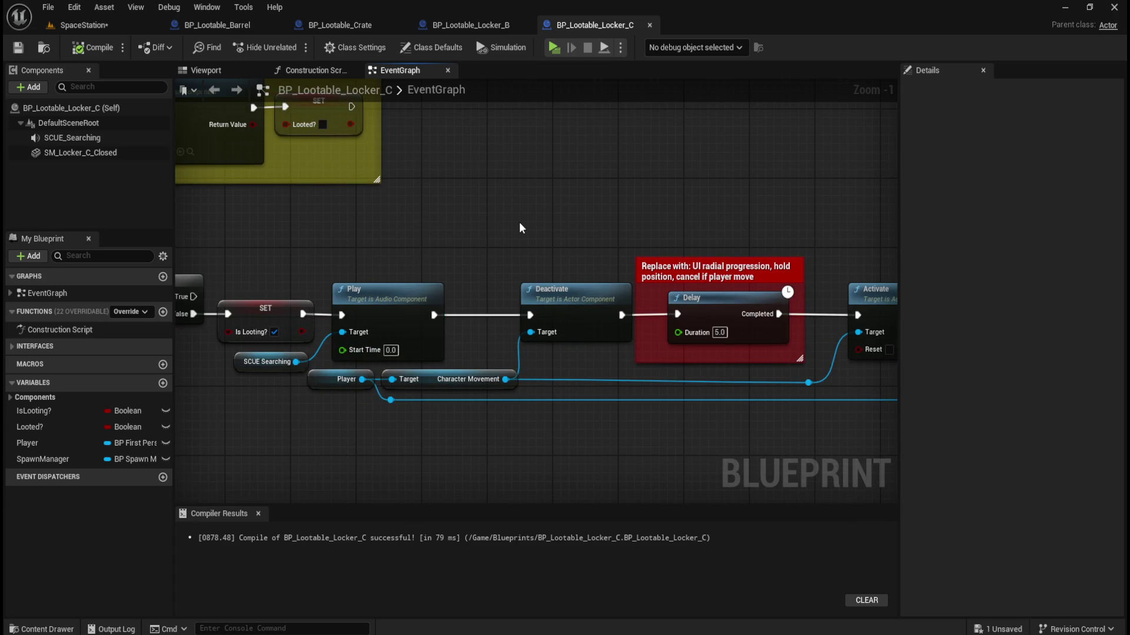
scroll(352, 218, down, 3)
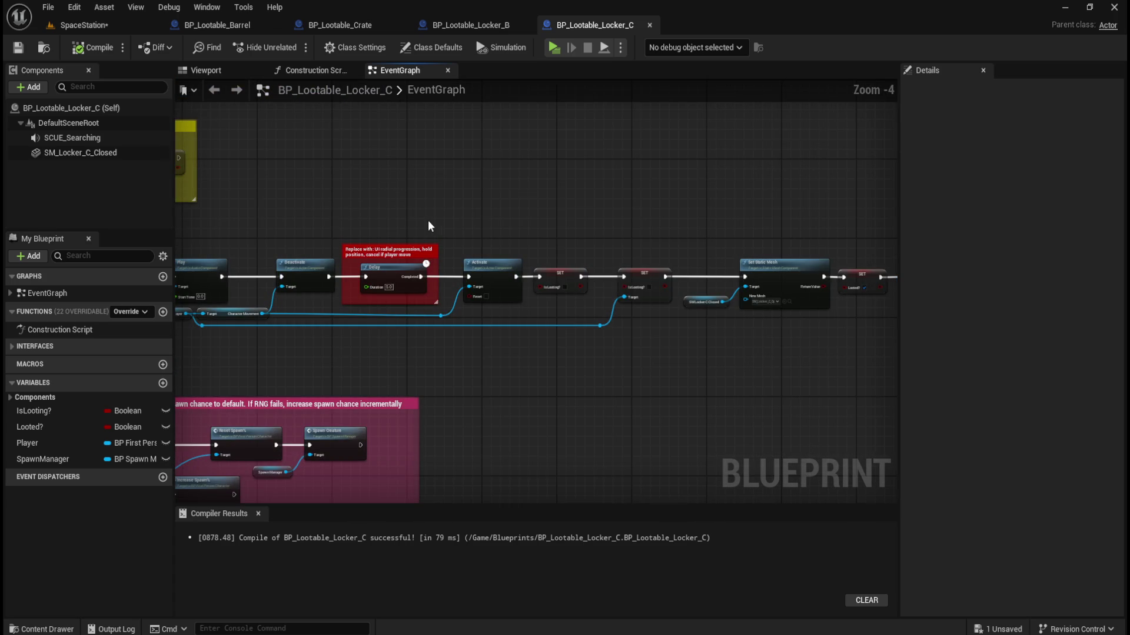
scroll(428, 220, up, 1)
mouse_move(354, 344)
mouse_down()
mouse_move(599, 306)
mouse_move(517, 312)
mouse_up()
drag(623, 363, 825, 324)
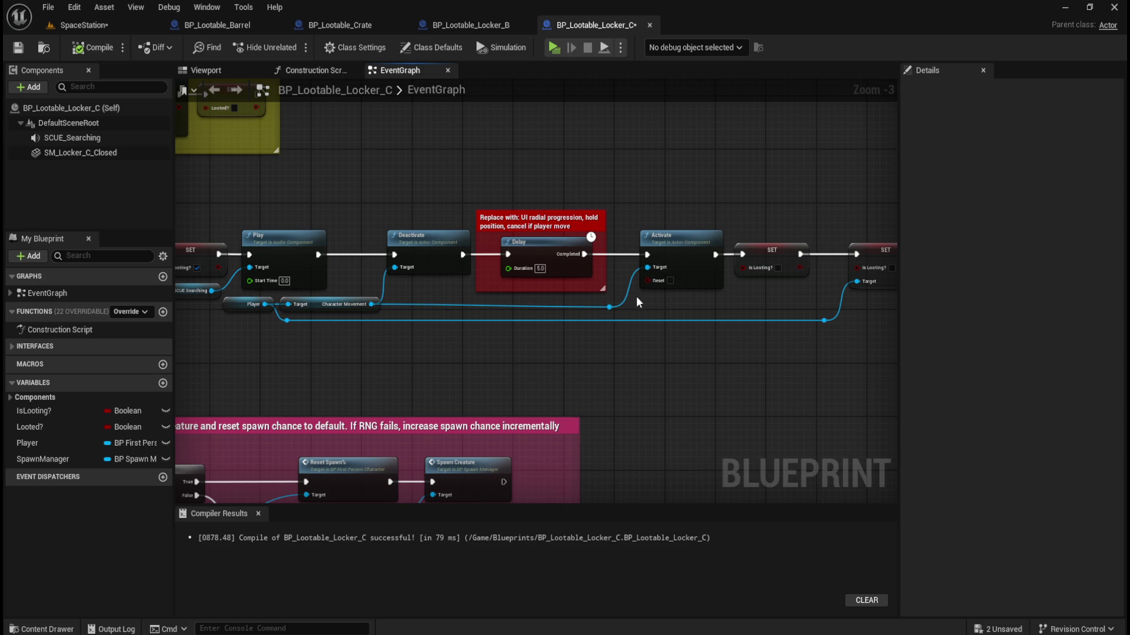
drag(311, 305, 253, 309)
drag(535, 364, 287, 357)
scroll(538, 389, down, 3)
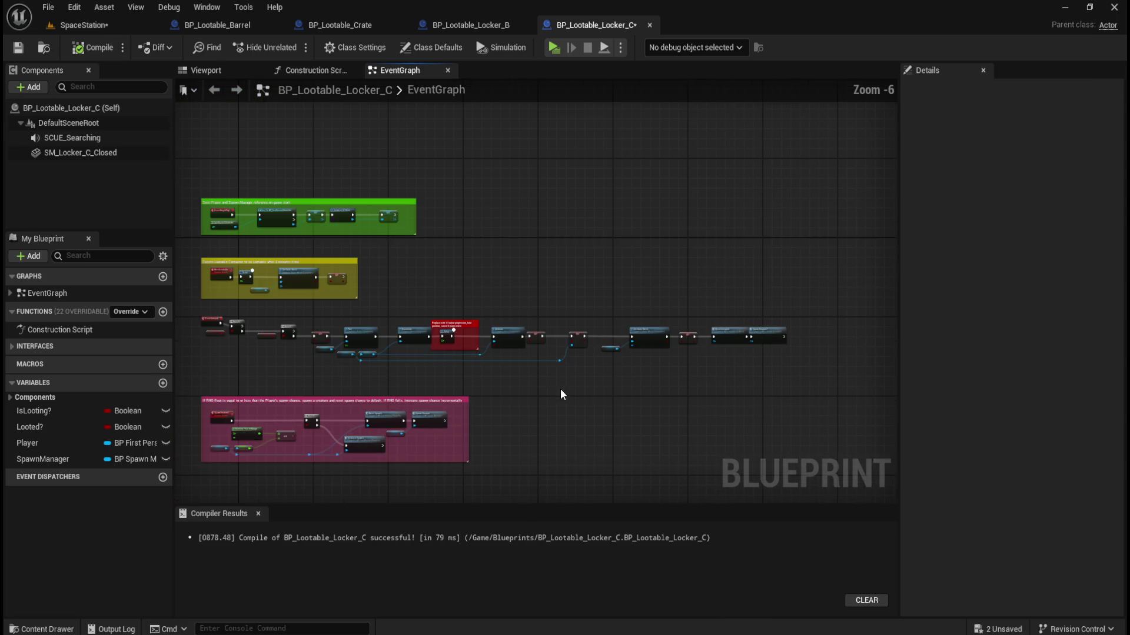
scroll(606, 385, down, 1)
scroll(630, 380, up, 1)
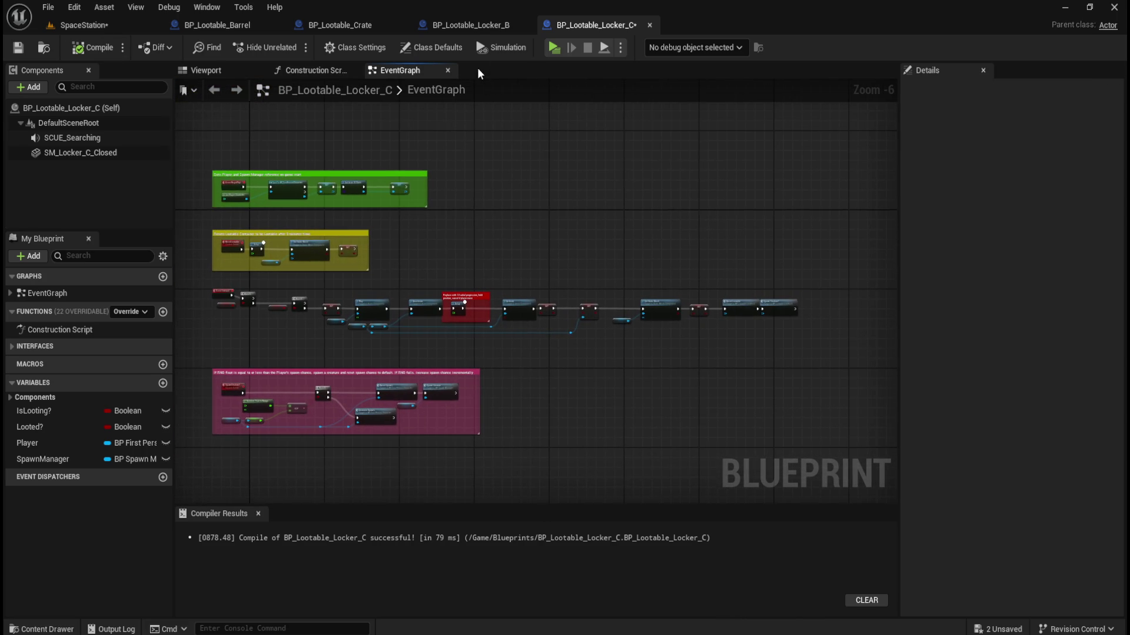
Compare BP_Lootable_Locker_B's event graph with Locker C, then play the level in a new window.
click(478, 25)
scroll(524, 189, down, 3)
mouse_move(546, 193)
mouse_down()
mouse_move(572, 189)
mouse_move(622, 249)
mouse_up()
scroll(620, 243, down, 1)
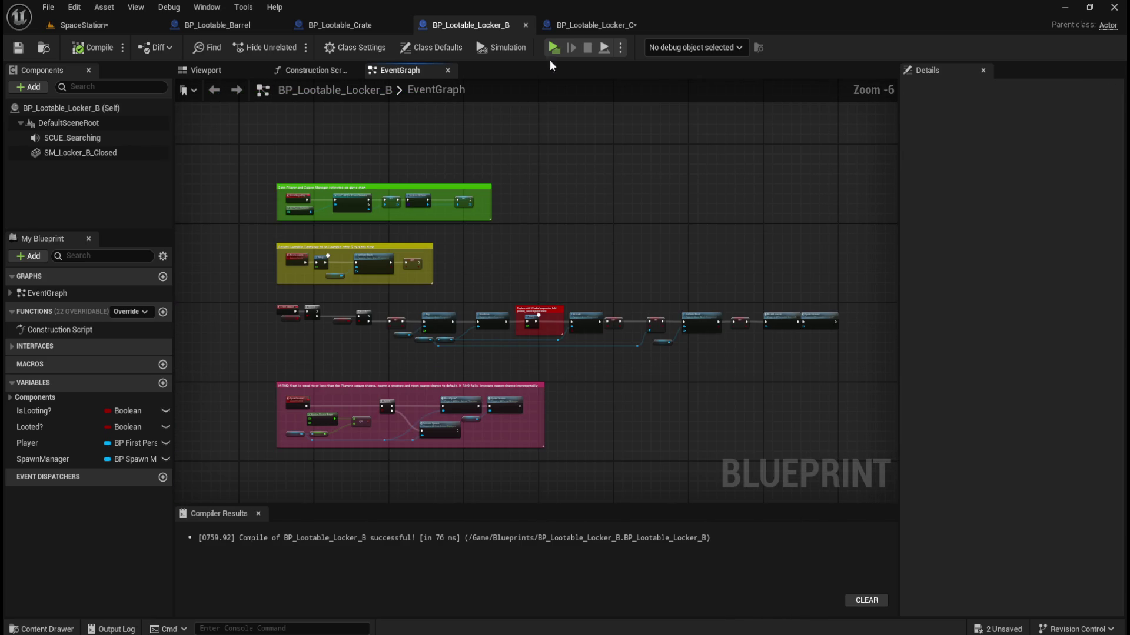
click(563, 22)
click(487, 25)
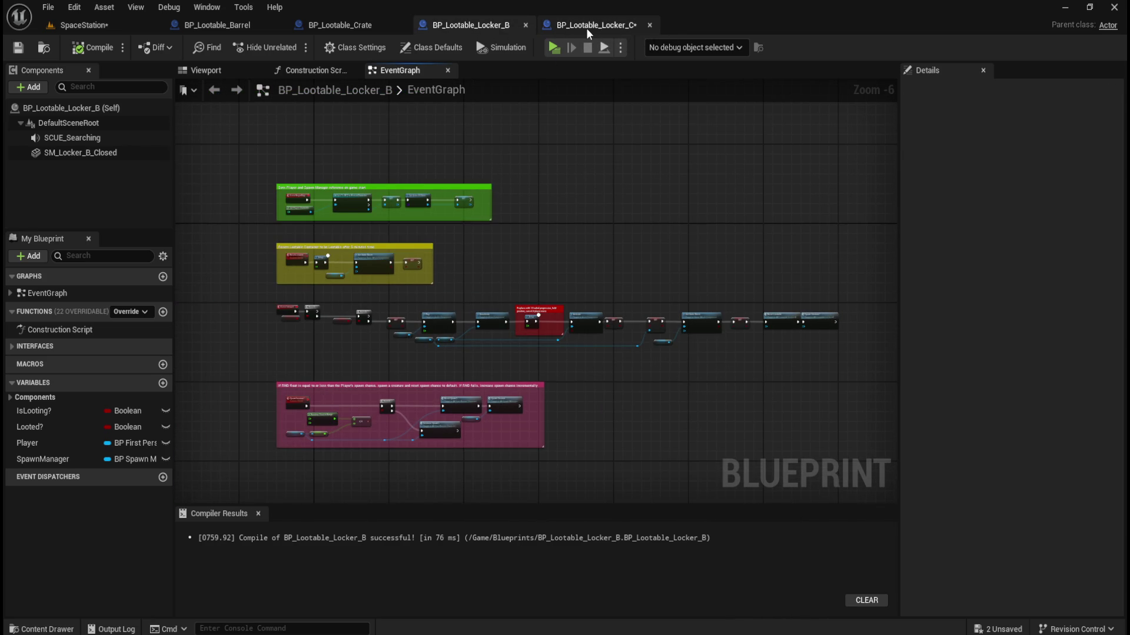
click(587, 27)
click(483, 25)
click(575, 24)
click(484, 25)
click(577, 26)
click(500, 25)
click(557, 24)
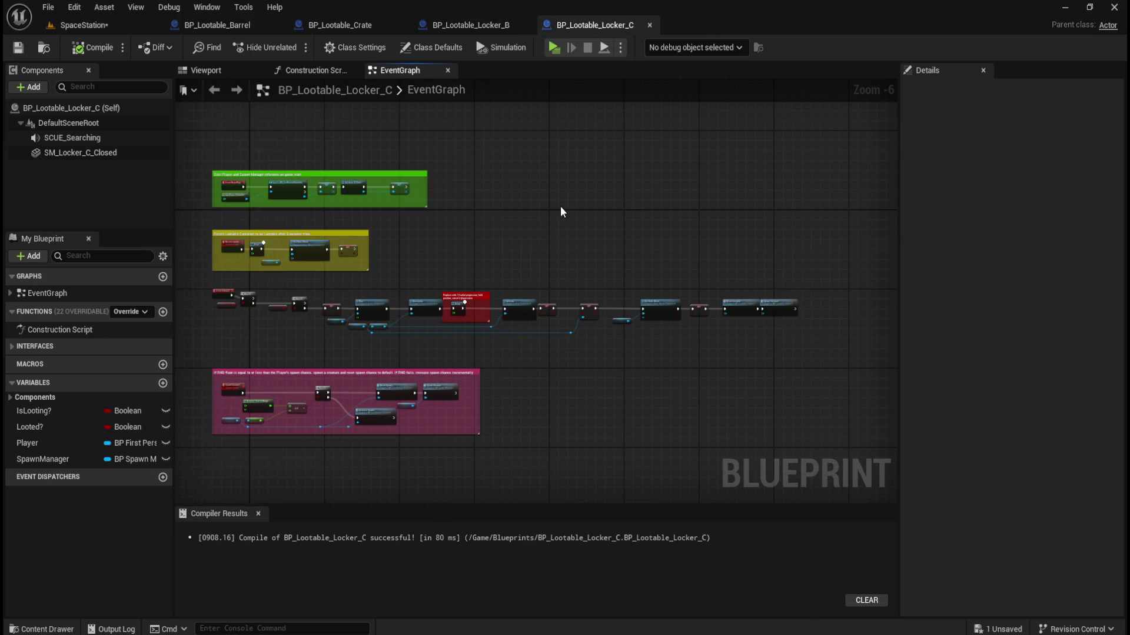
click(555, 50)
Walk through the station and red room to the slatted locker in the red-lit corridor.
click(624, 198)
key(w)
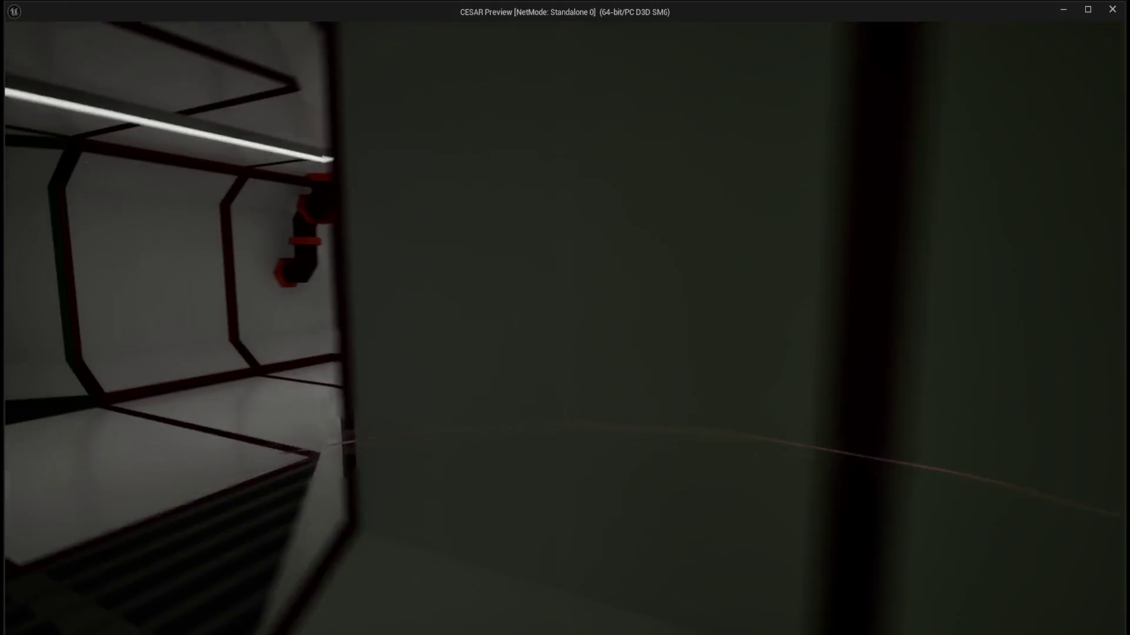
mouse_move(565, 318)
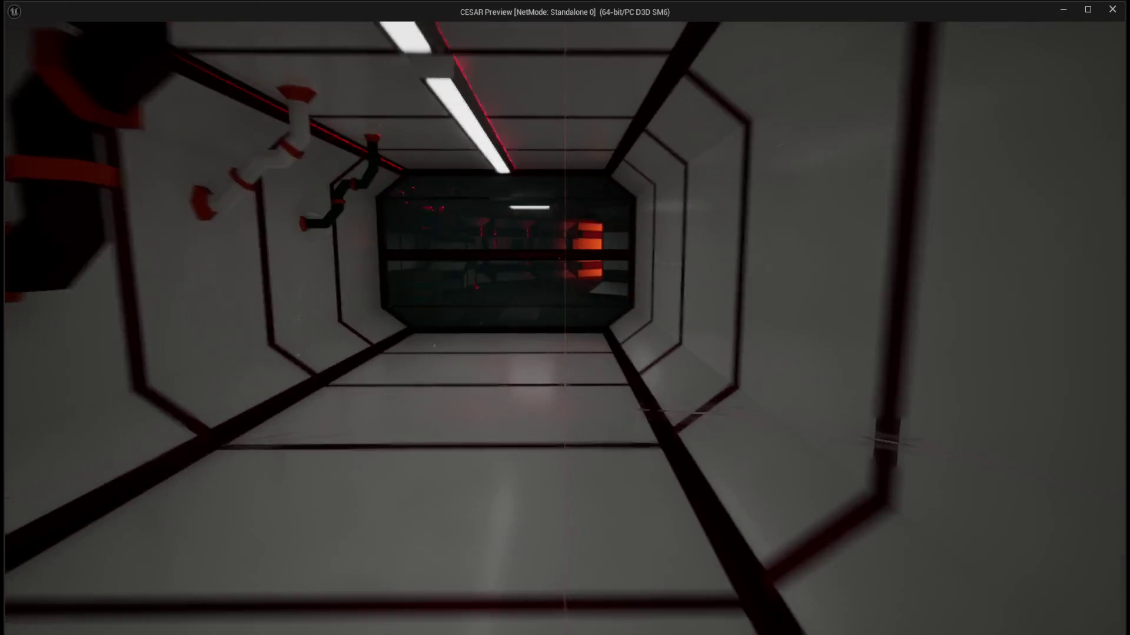
key(w)
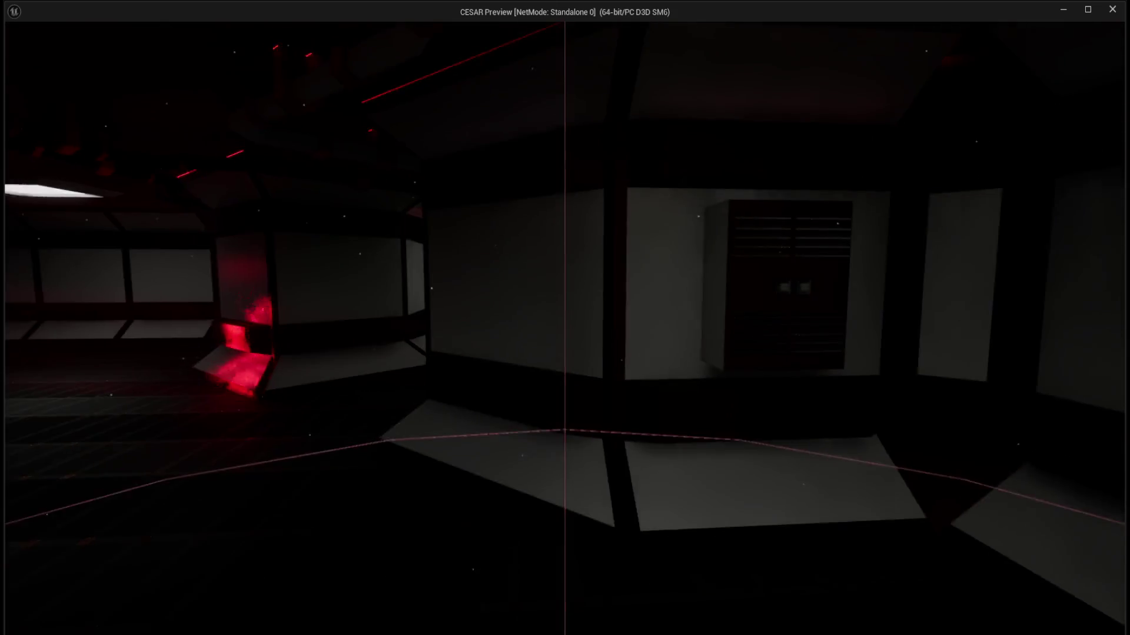
key(w)
key(w)
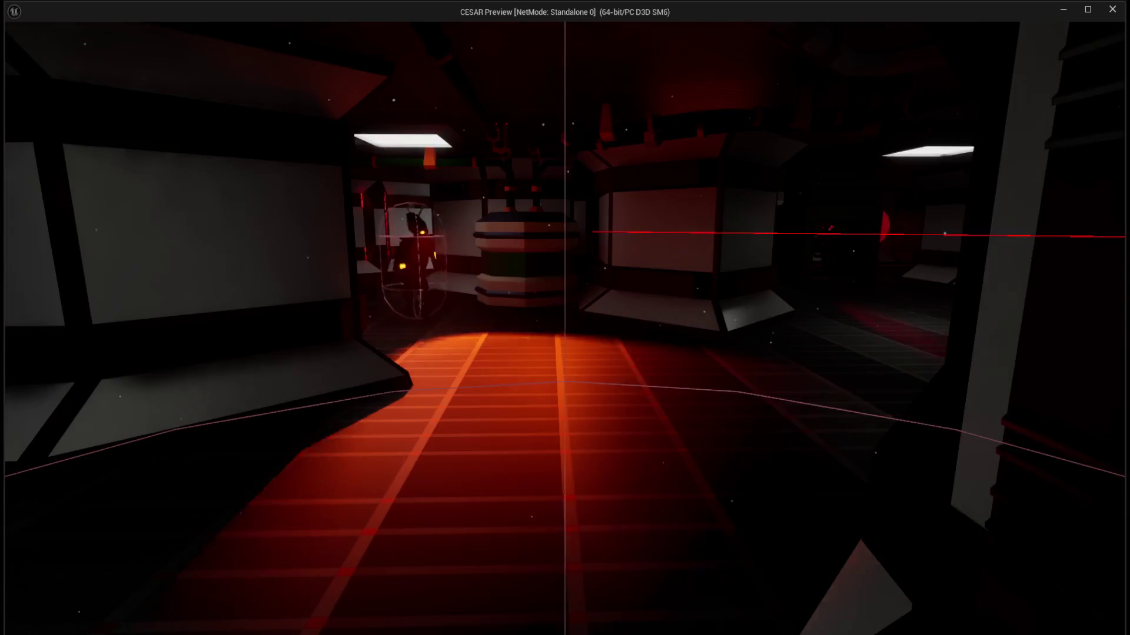
key(w)
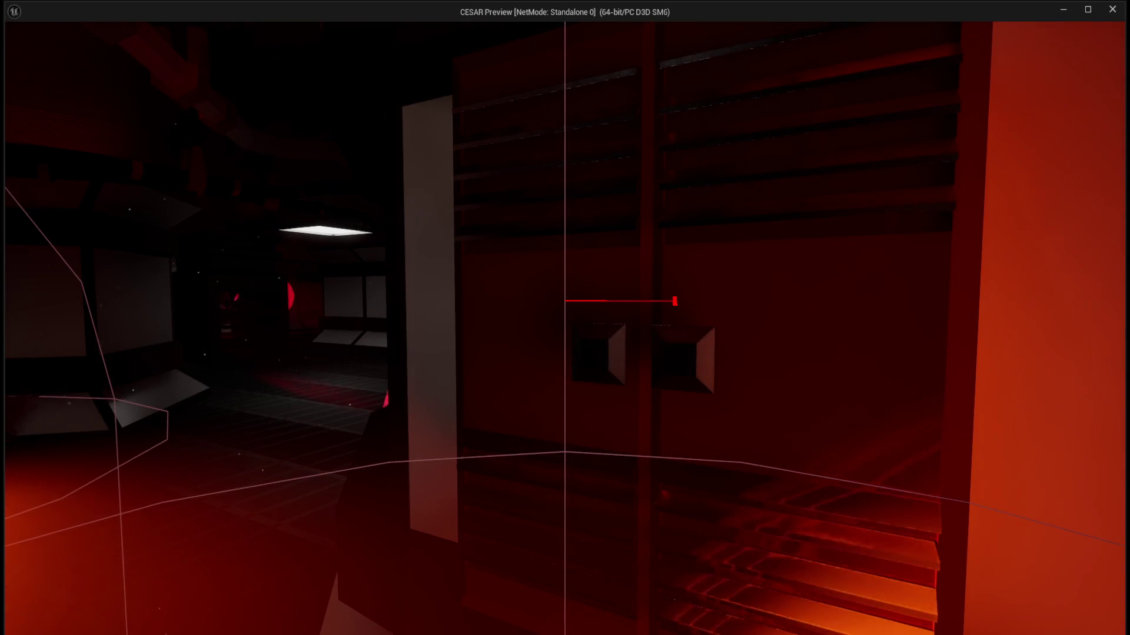
key(w)
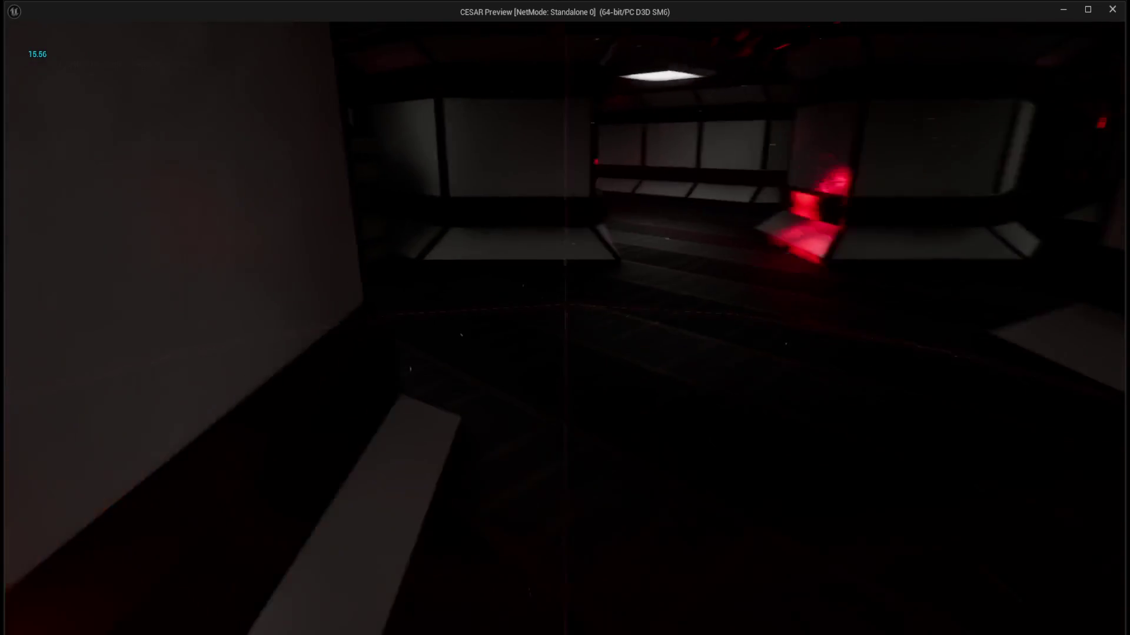
key(w)
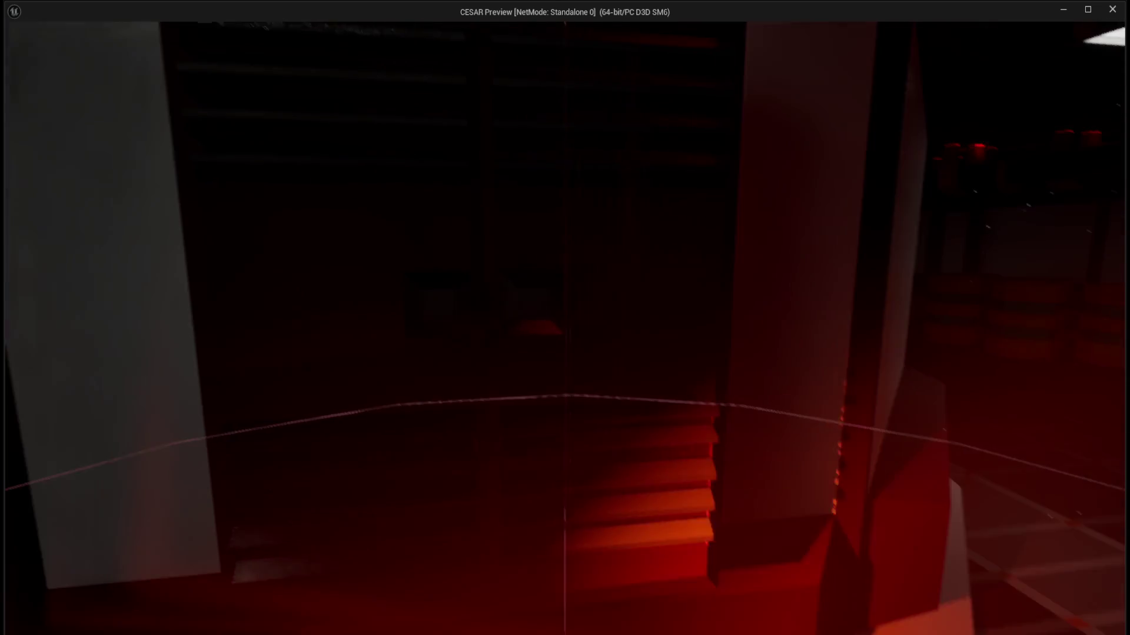
key(w)
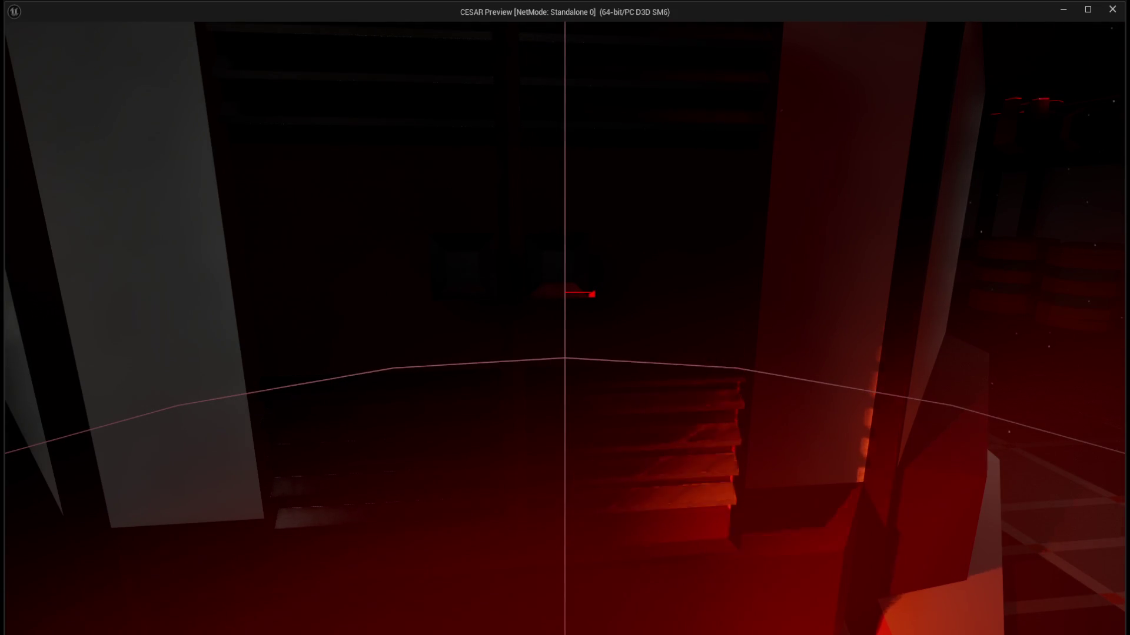
key(w)
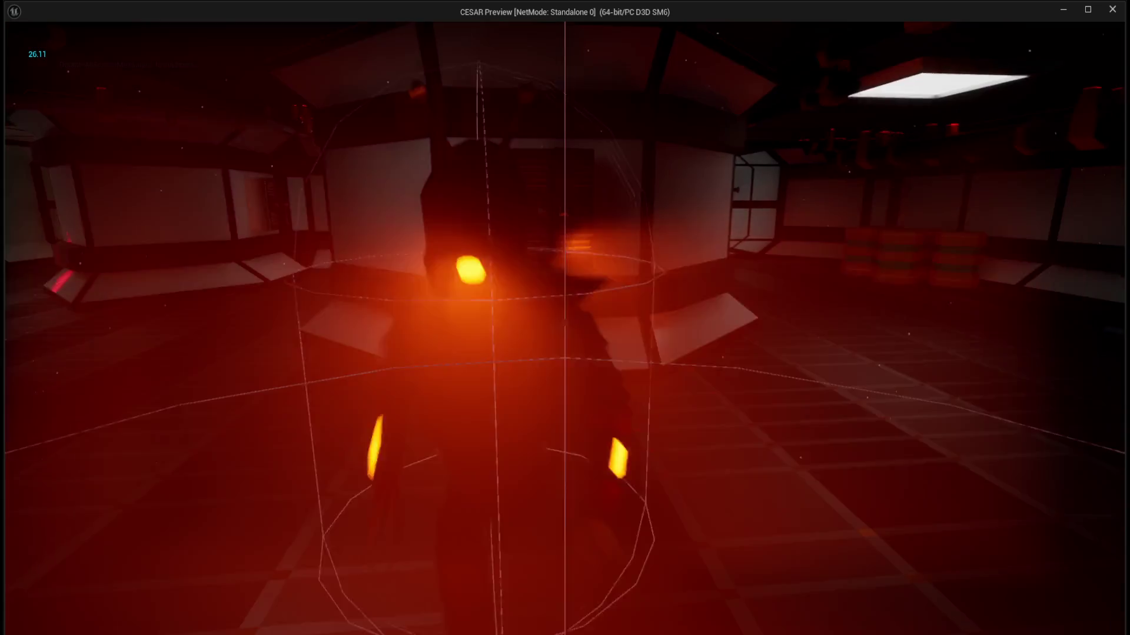
key(w)
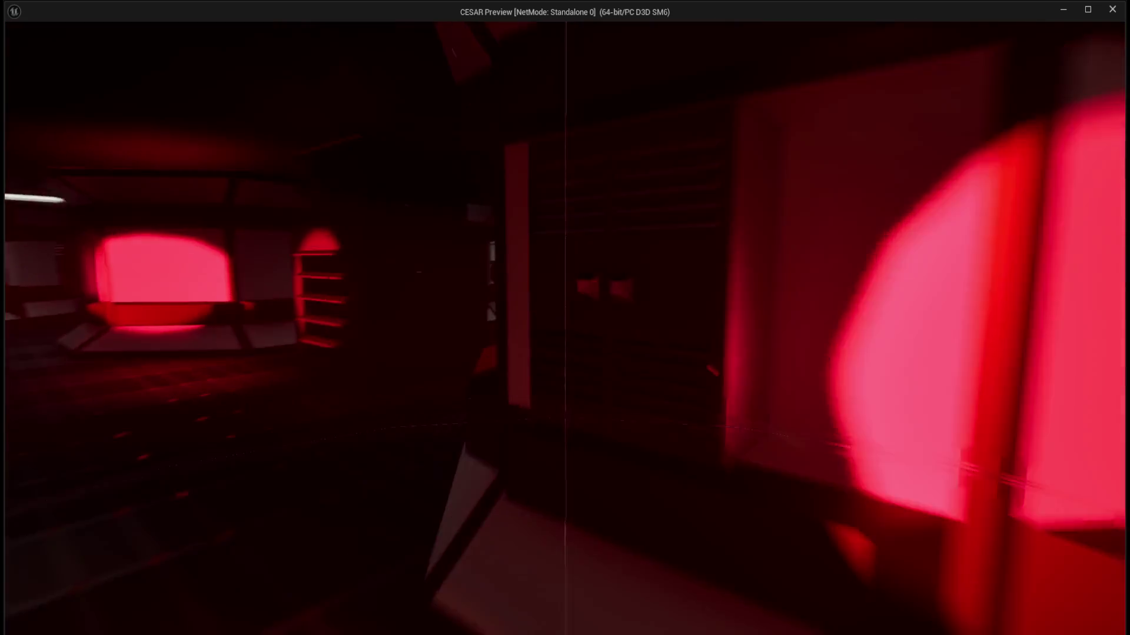
key(s)
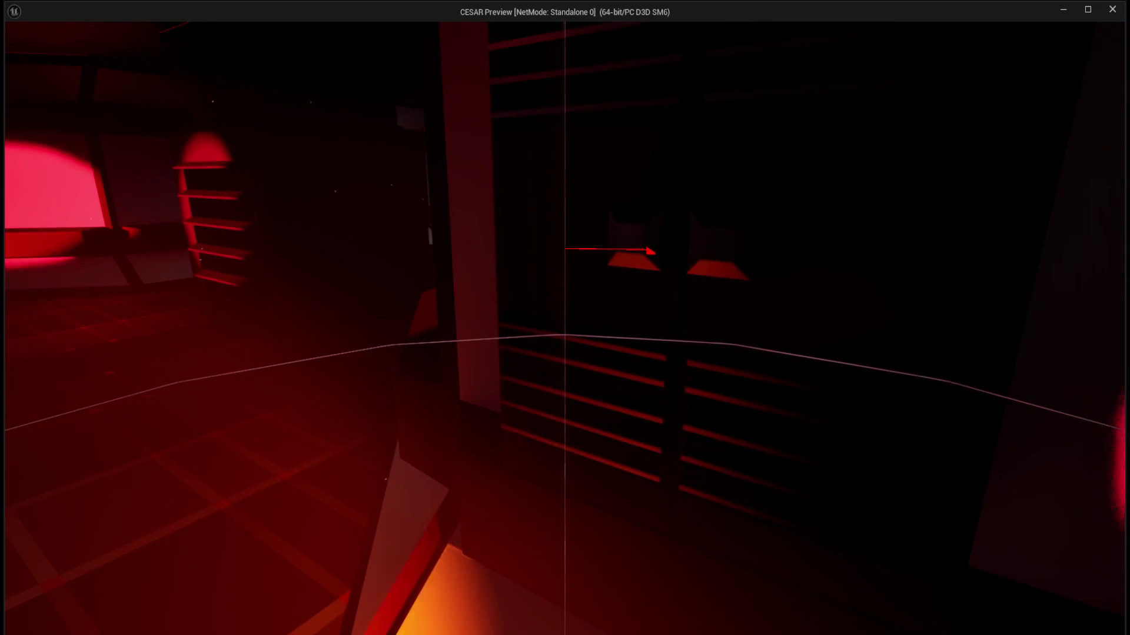
key(s)
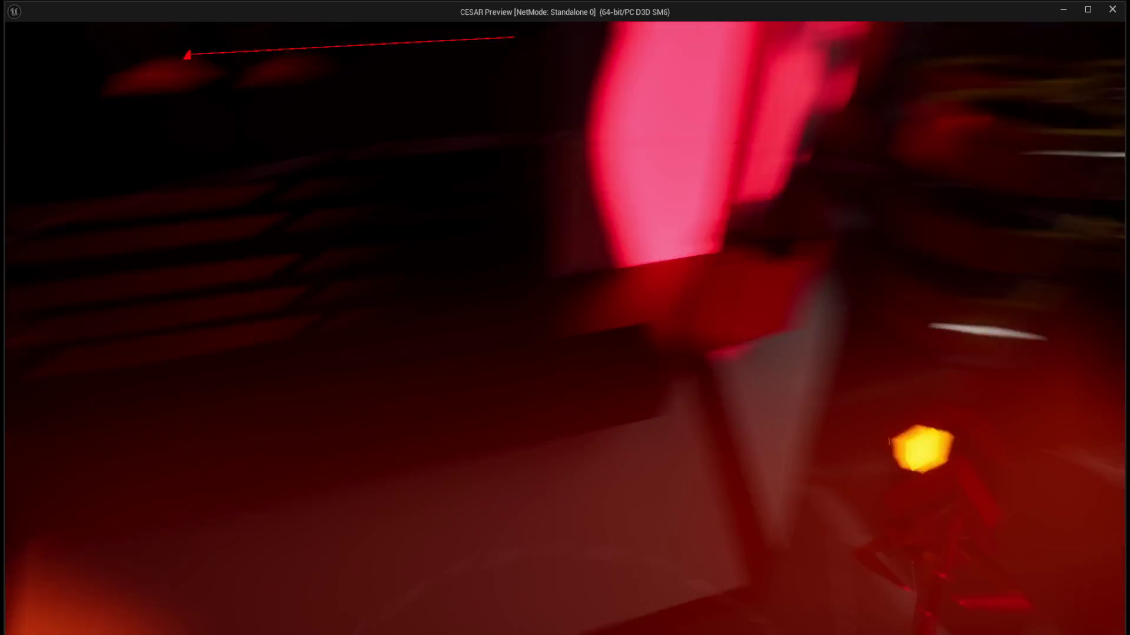
Search the slatted locker, starting the 5.0 countdown, and watch the spawned creature approach.
key(w)
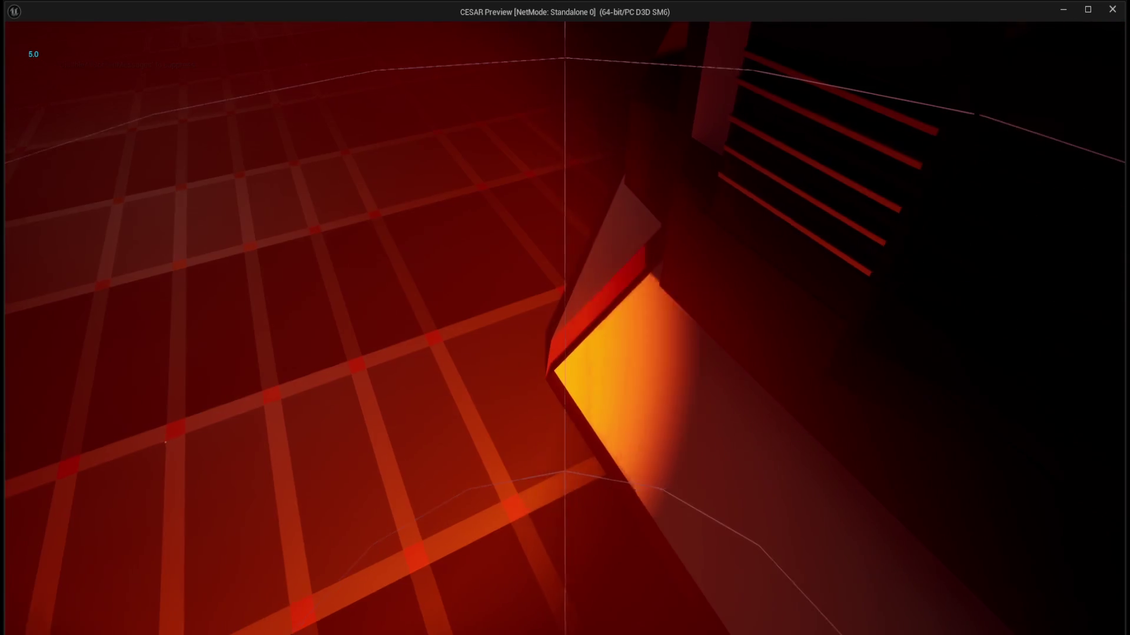
key(w)
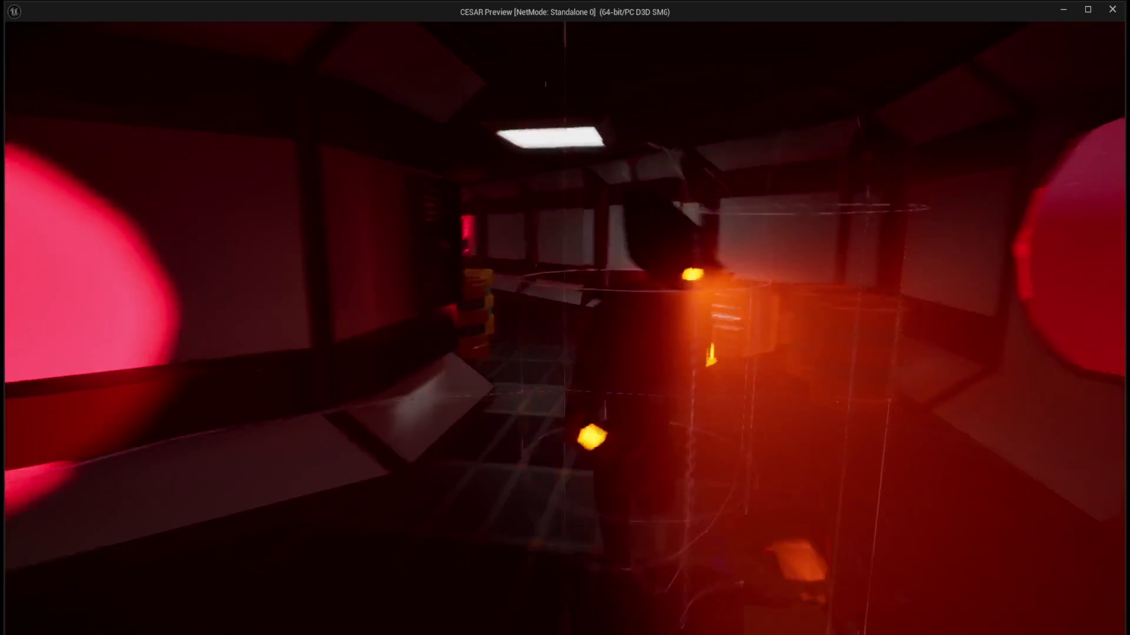
key(w)
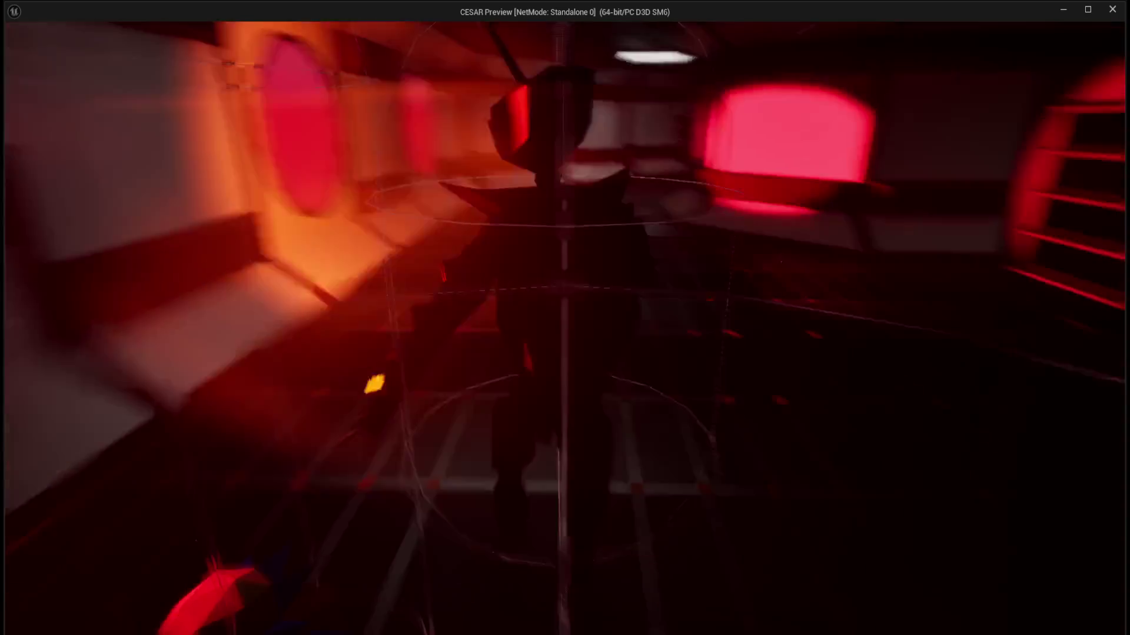
key(w)
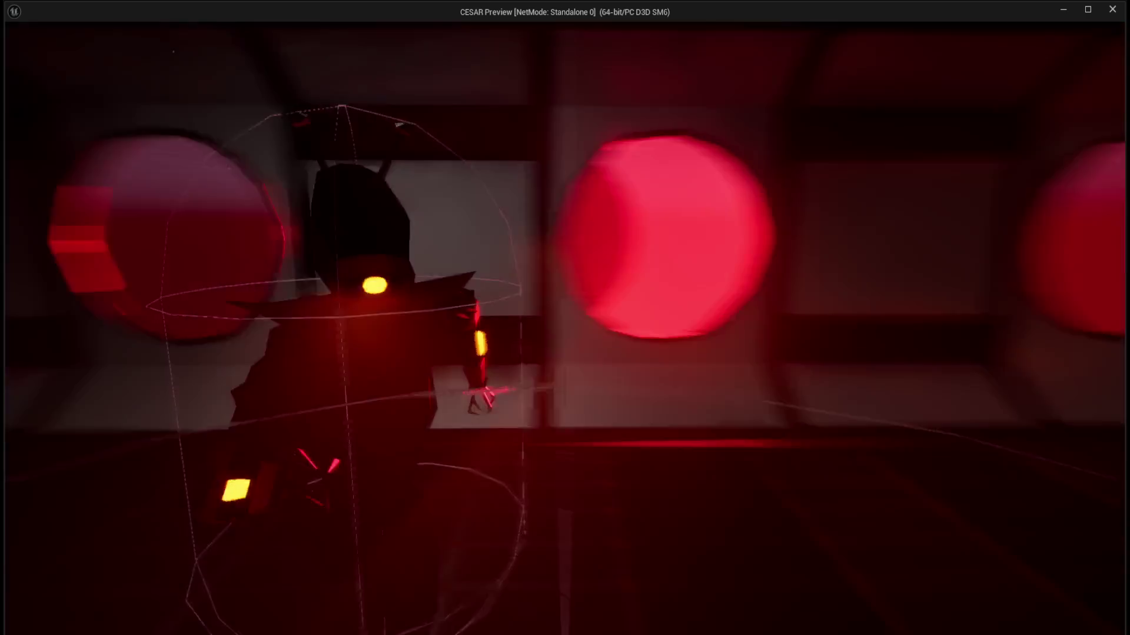
key(w)
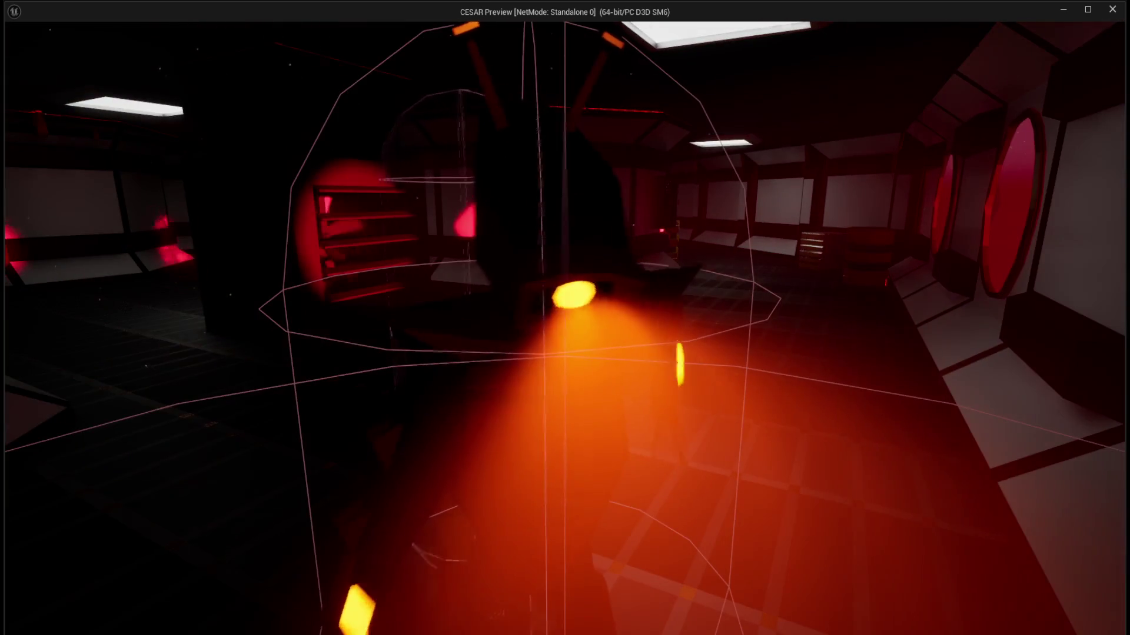
key(w)
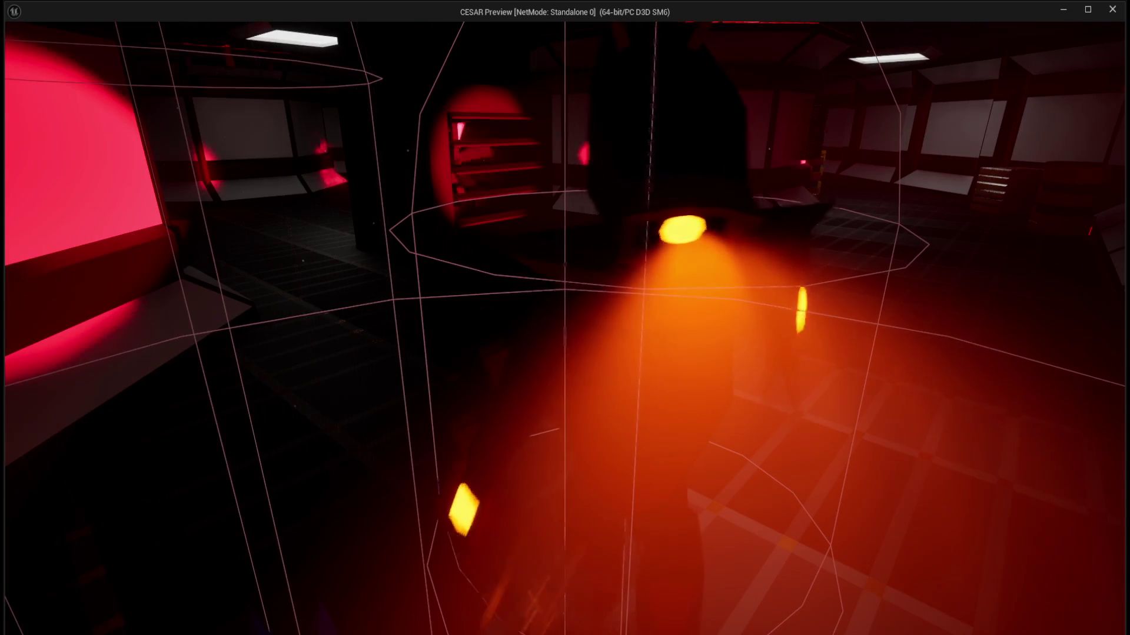
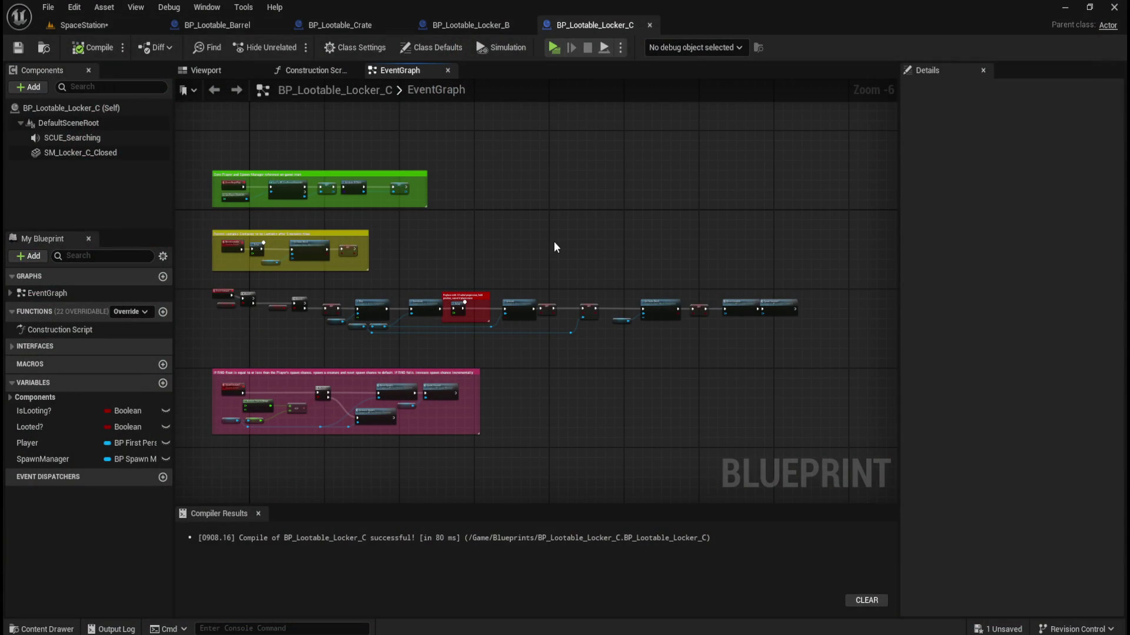
Zoom in and out around Locker_C's EventGraph to review its looting chain.
scroll(443, 336, up, 3)
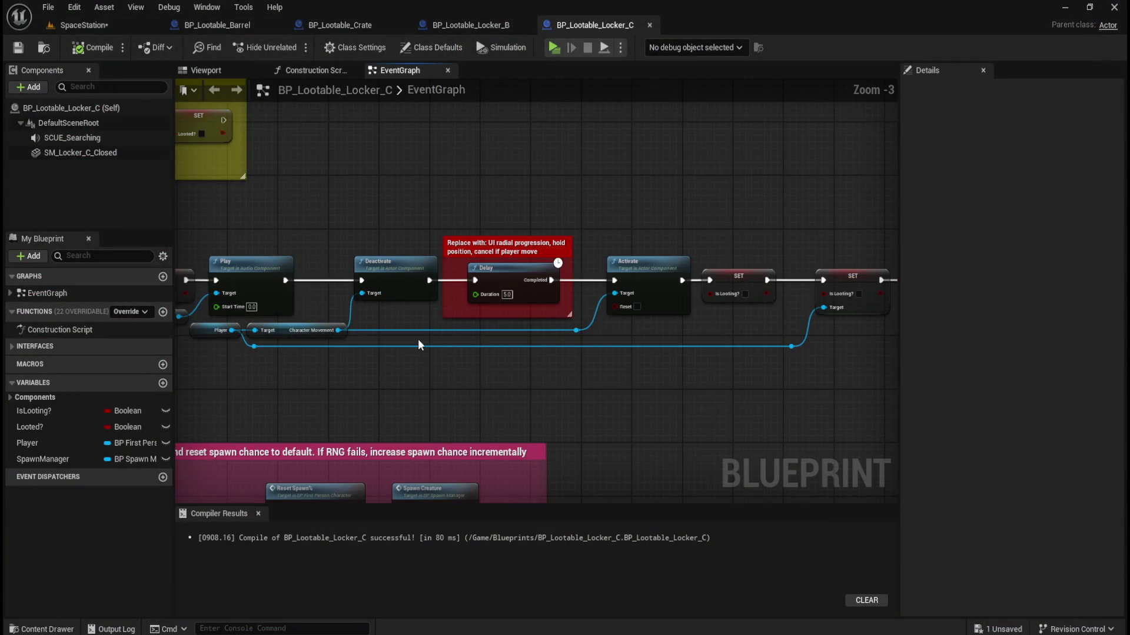
scroll(414, 340, down, 2)
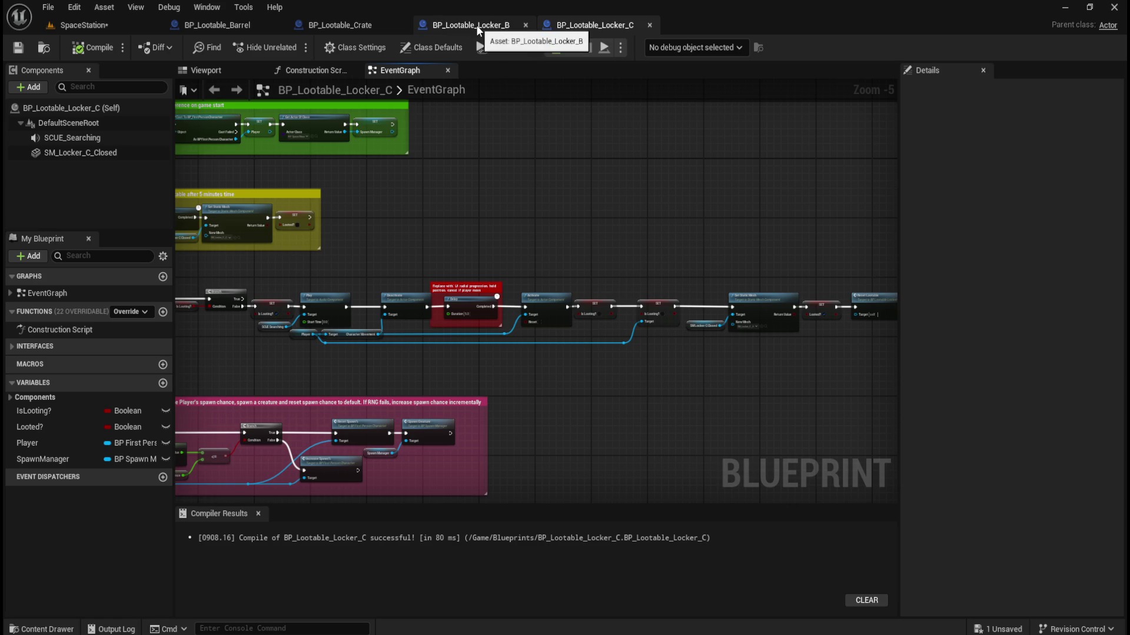
scroll(694, 259, up, 2)
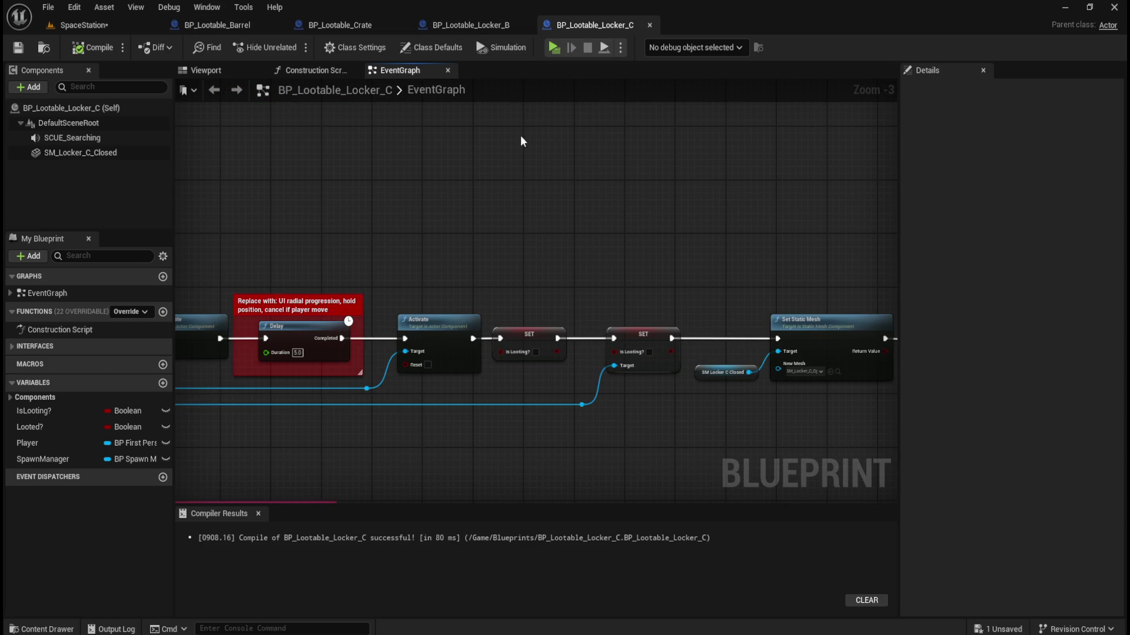
scroll(384, 208, down, 2)
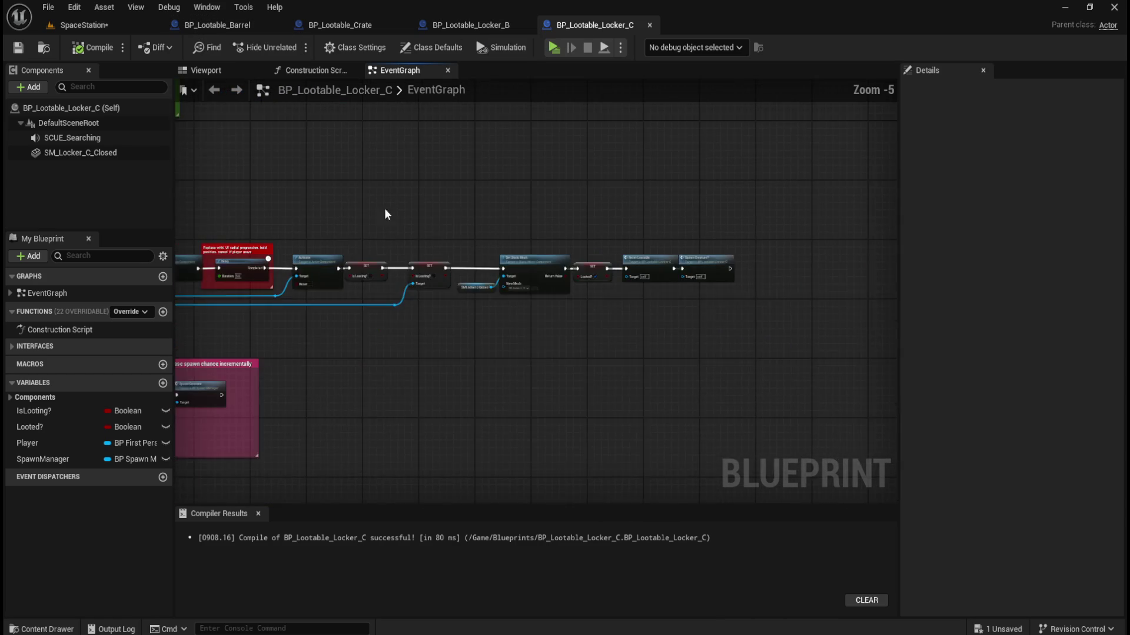
Inspect the SCUE_Searching component and the chain's end nodes, then show the Blueprints folder.
click(82, 136)
drag(624, 182, 662, 200)
scroll(675, 223, up, 2)
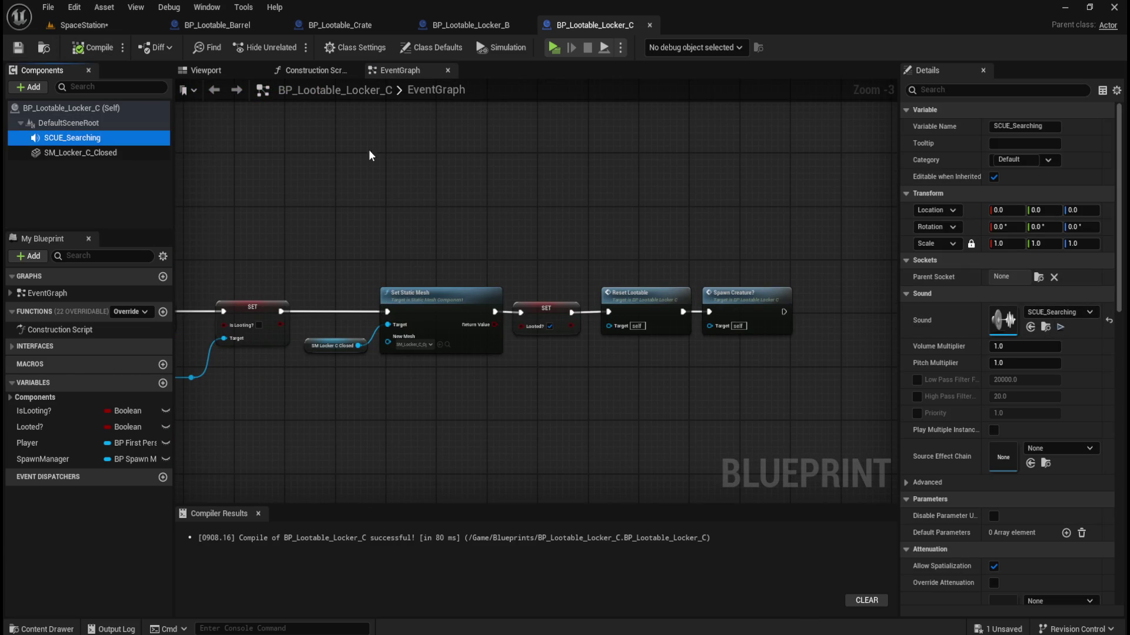
mouse_move(587, 189)
mouse_down()
mouse_move(676, 248)
mouse_move(605, 247)
mouse_move(616, 244)
mouse_up()
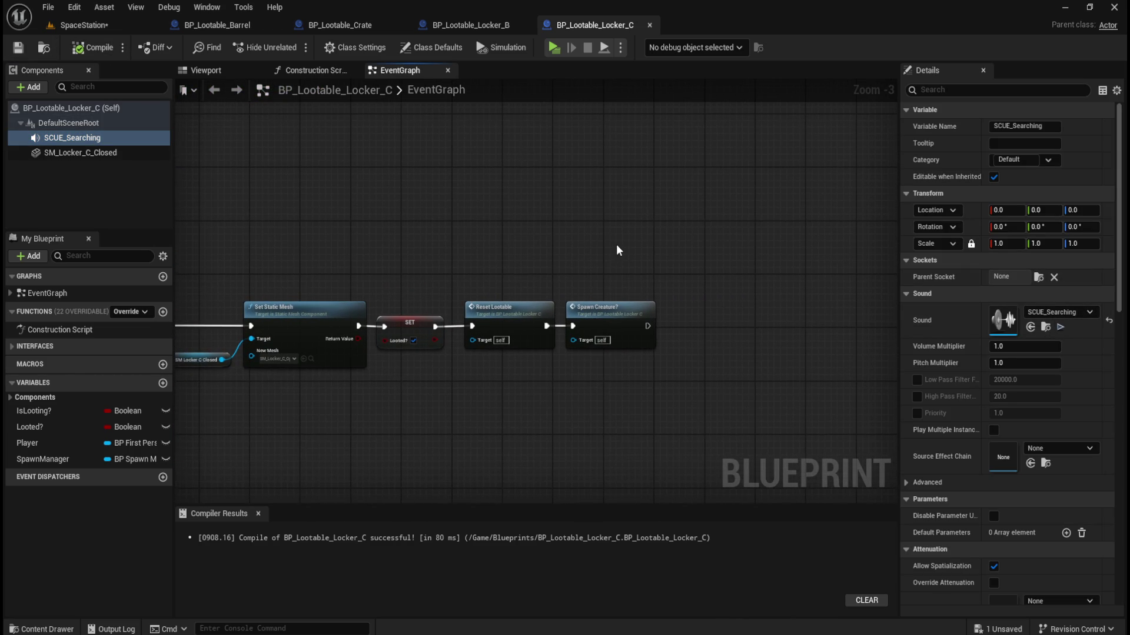
key(ctrl+space)
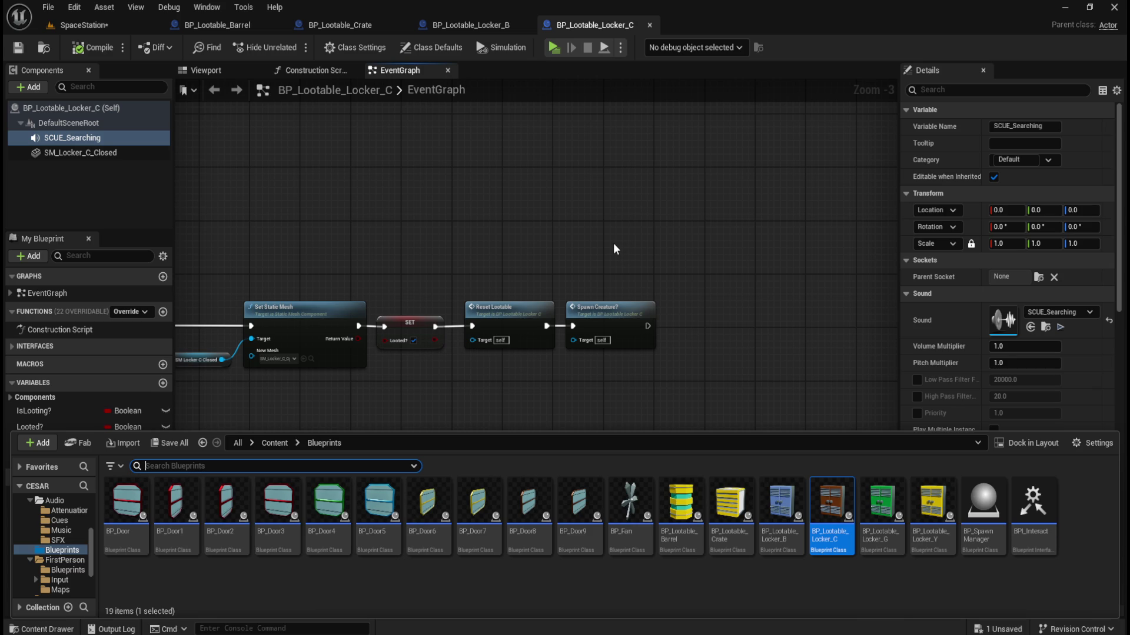
scroll(613, 243, down, 2)
drag(693, 239, 677, 242)
scroll(676, 241, down, 1)
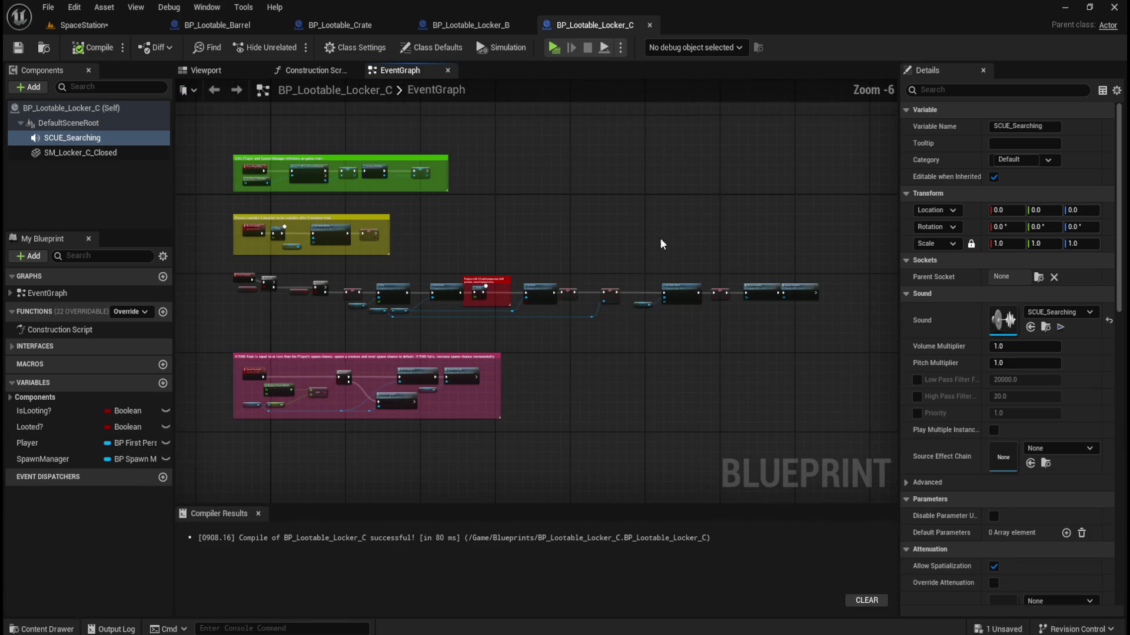
drag(593, 223, 597, 231)
click(470, 25)
click(571, 25)
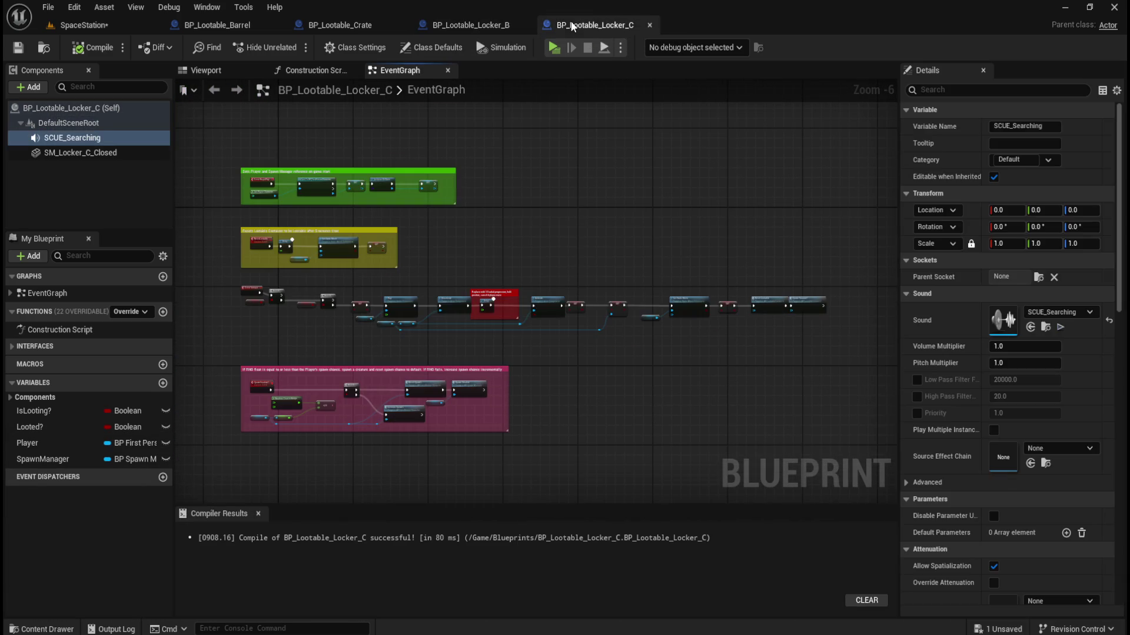
click(505, 25)
click(579, 25)
scroll(238, 283, up, 2)
drag(334, 299, 333, 296)
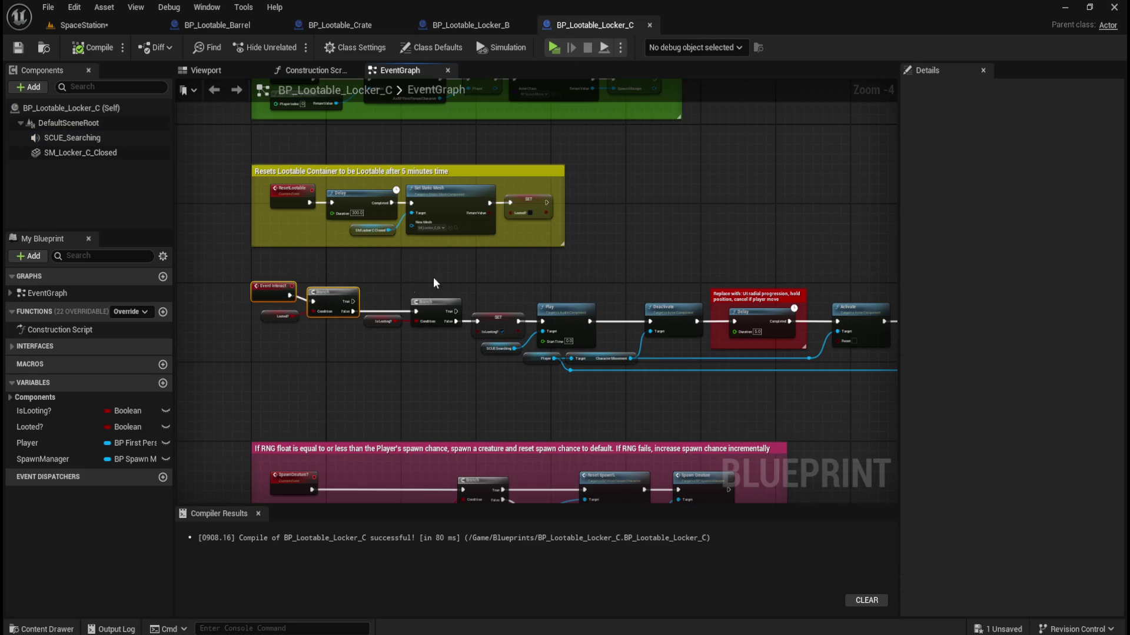
scroll(488, 264, down, 2)
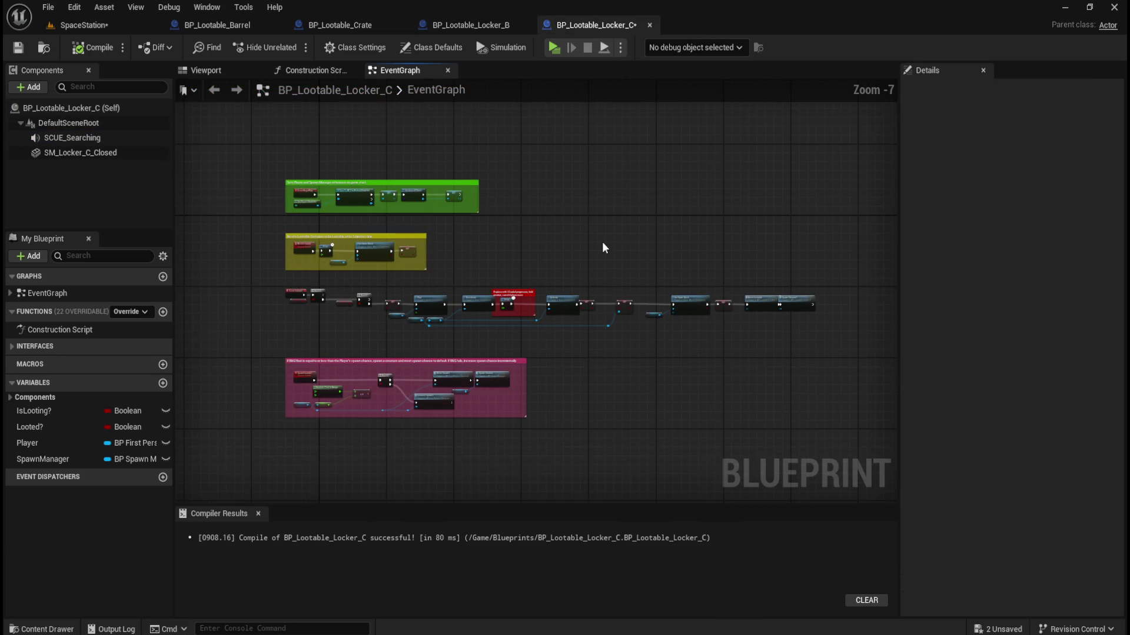
scroll(585, 252, up, 1)
scroll(587, 252, down, 1)
drag(589, 254, 610, 250)
scroll(609, 249, up, 1)
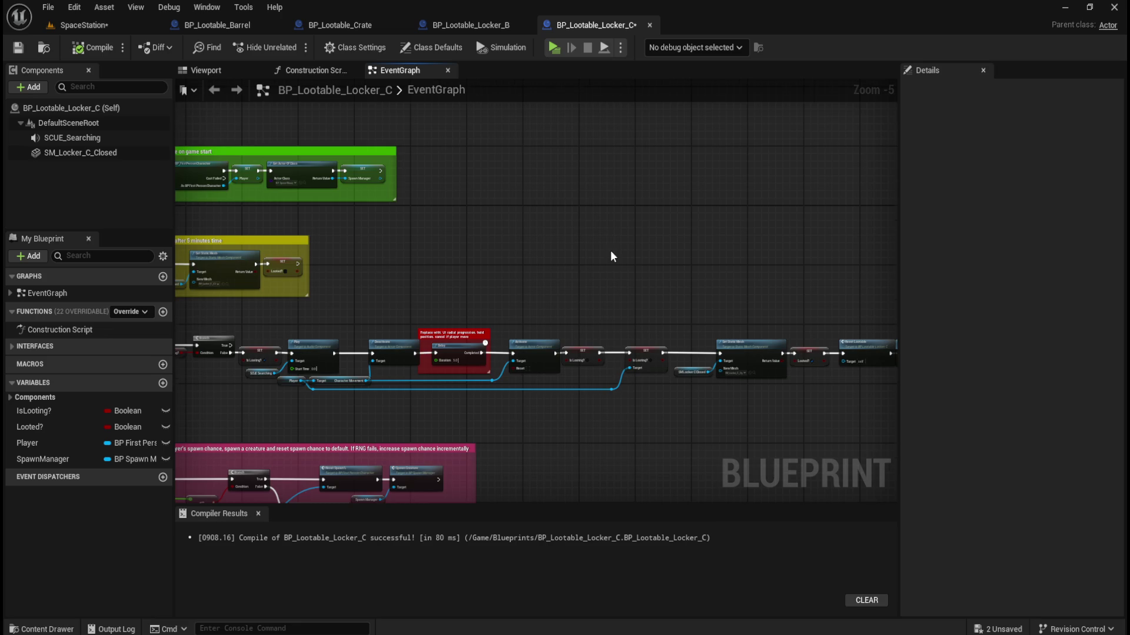
scroll(609, 250, down, 1)
click(486, 26)
drag(623, 233, 606, 214)
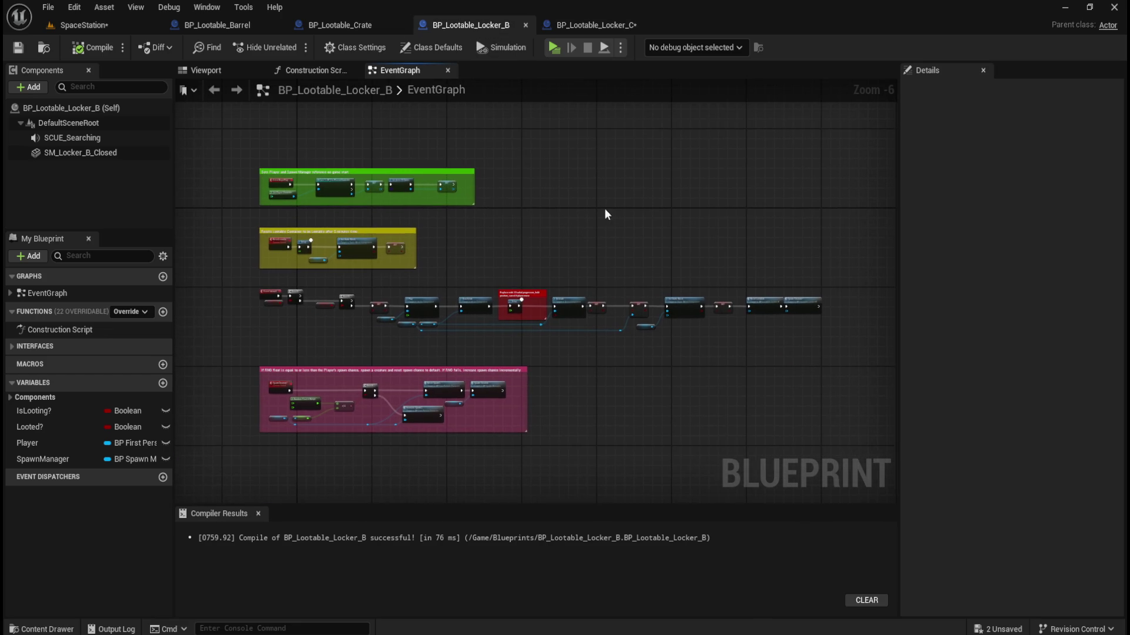
click(595, 25)
click(489, 24)
click(591, 21)
click(488, 23)
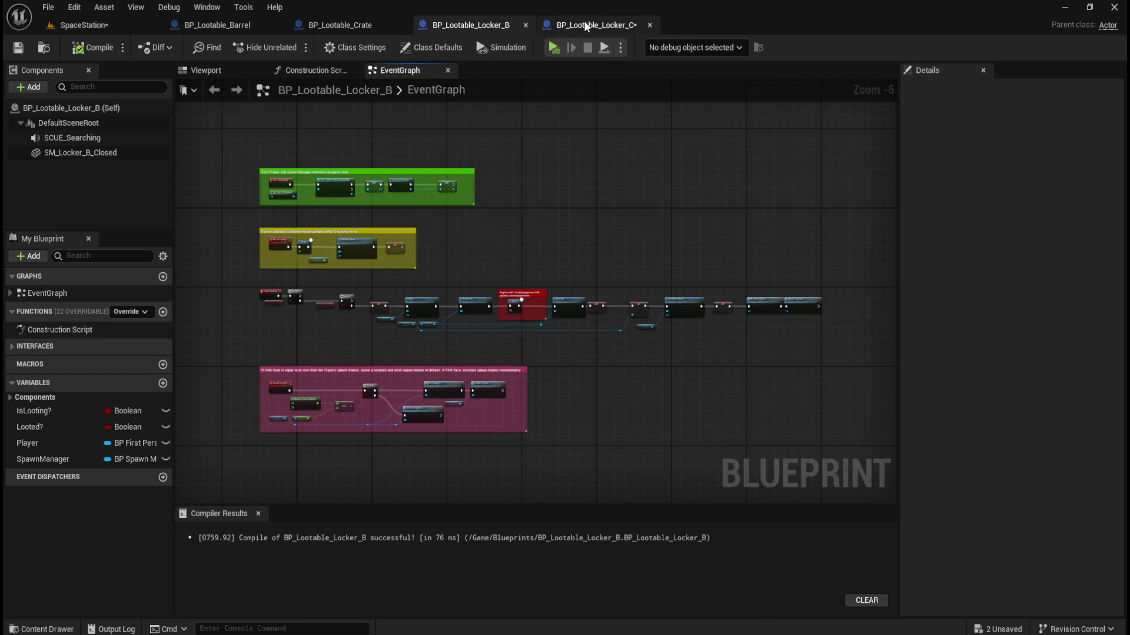
click(590, 24)
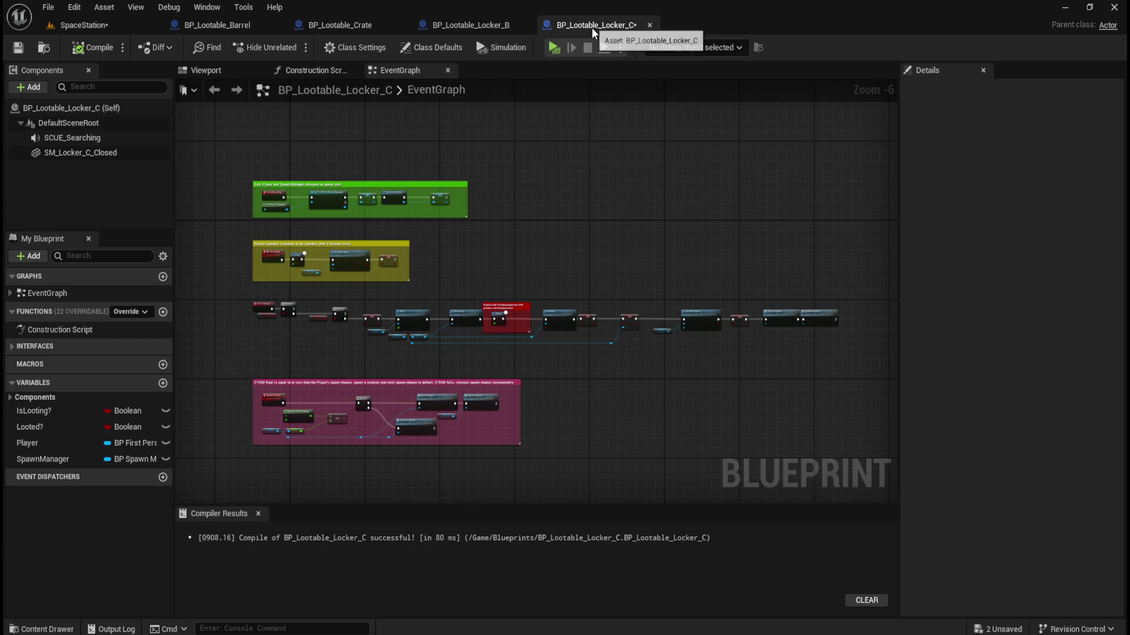
scroll(759, 312, up, 1)
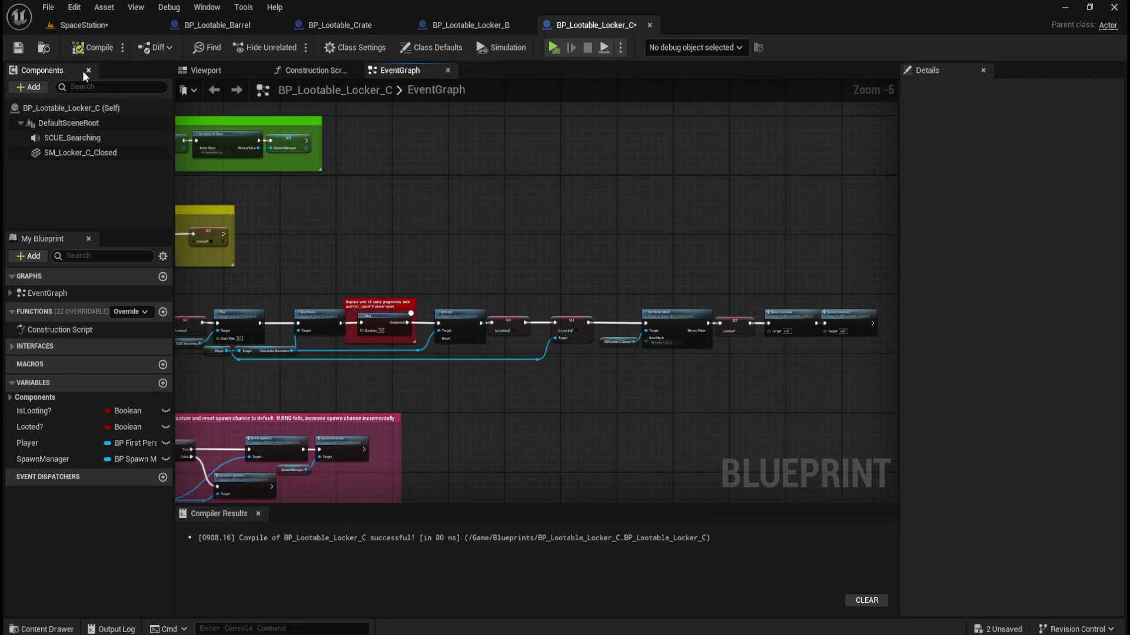
drag(692, 182, 718, 189)
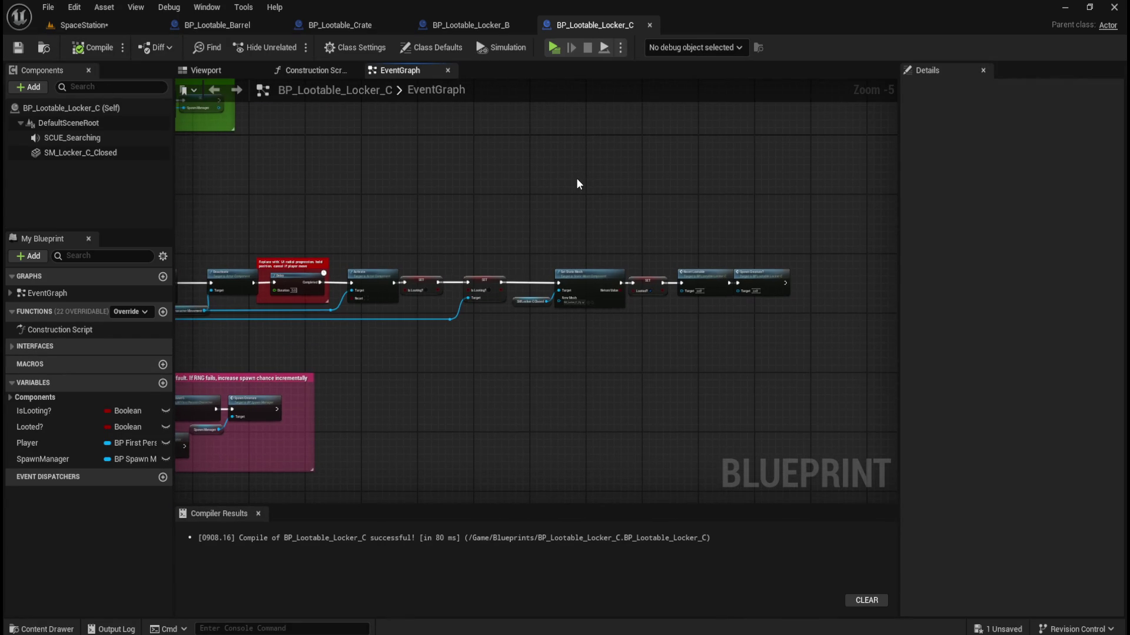
drag(504, 206, 591, 216)
key(ctrl+space)
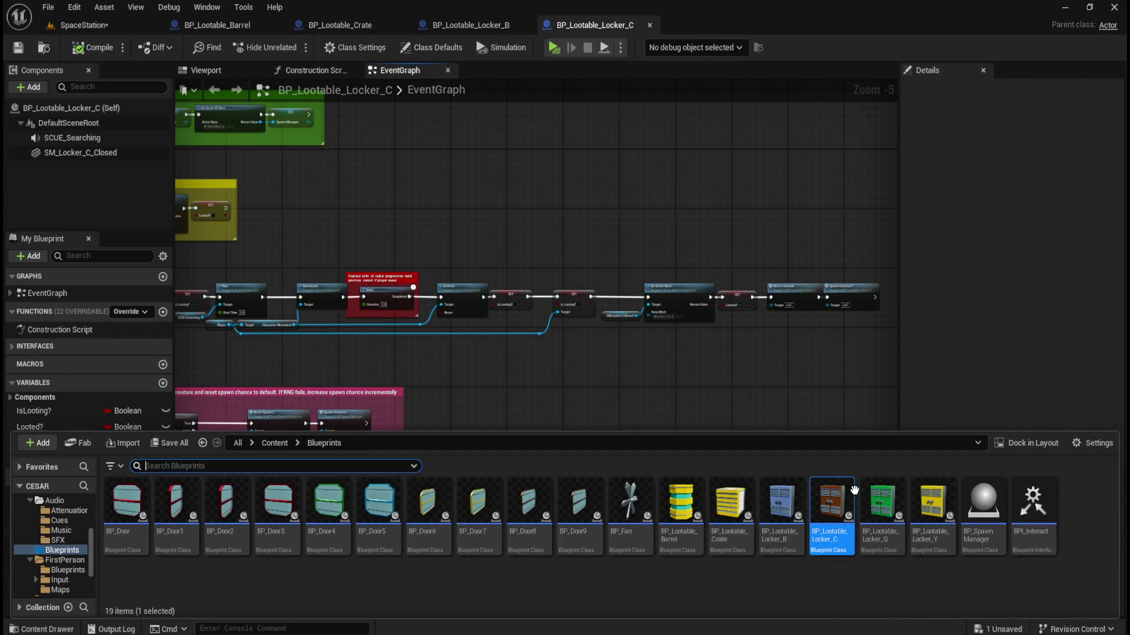
double_click(881, 504)
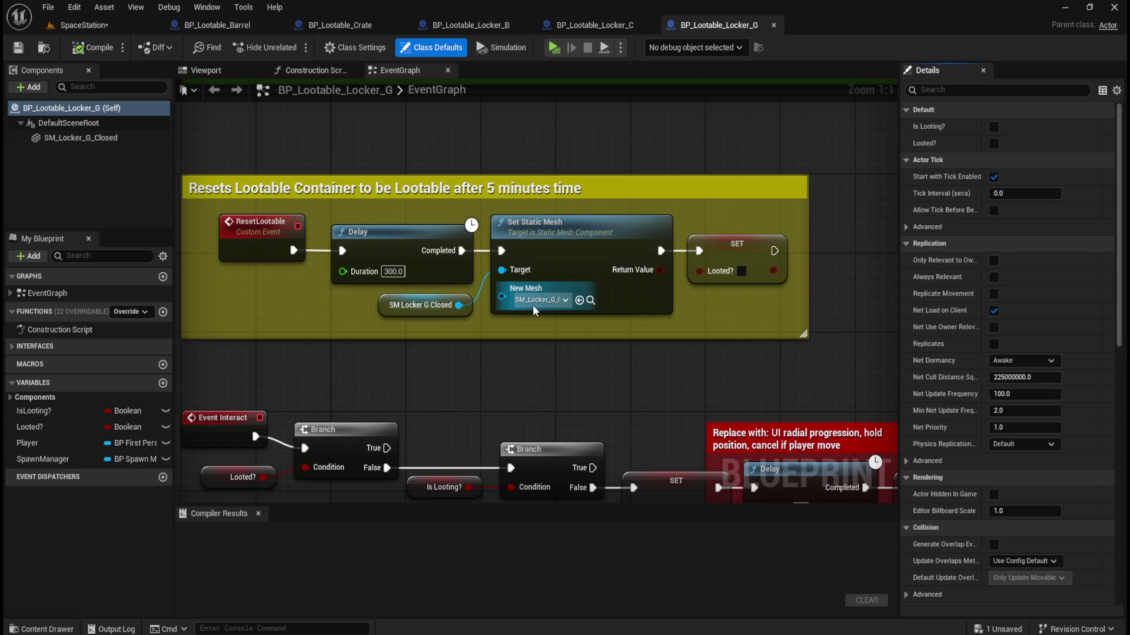
Select Locker_G's looting nodes from the Delay comment onward and move them far right.
scroll(534, 310, down, 6)
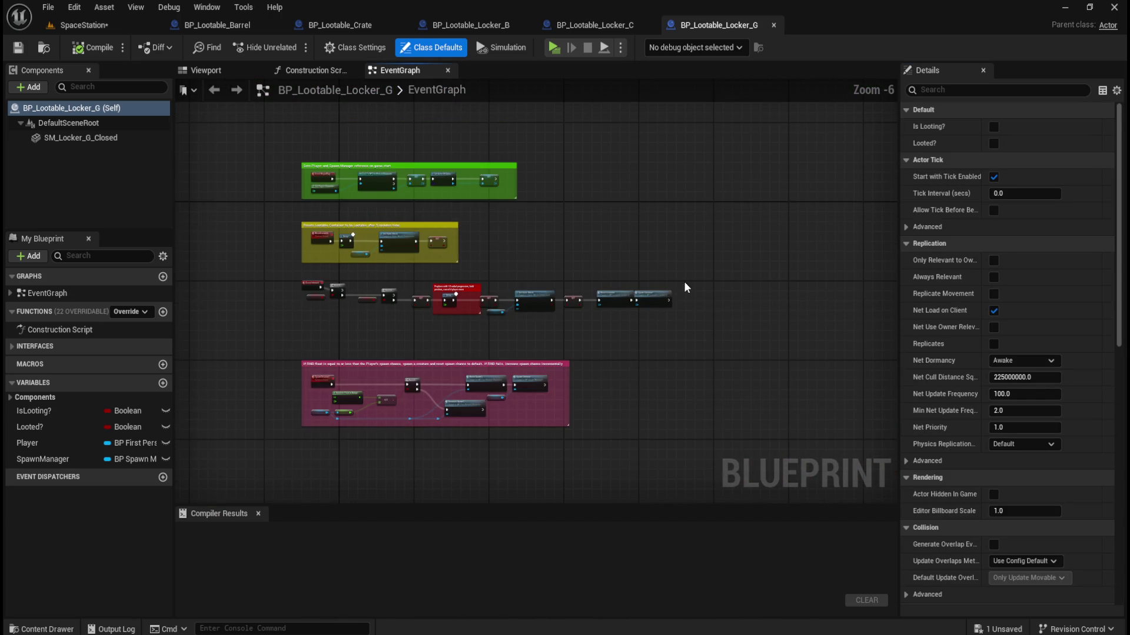
scroll(685, 287, up, 1)
drag(712, 276, 455, 352)
drag(363, 348, 355, 348)
mouse_move(565, 273)
mouse_down()
mouse_move(205, 299)
mouse_move(430, 250)
mouse_up()
mouse_move(300, 284)
mouse_down()
mouse_move(867, 287)
mouse_move(543, 290)
mouse_up()
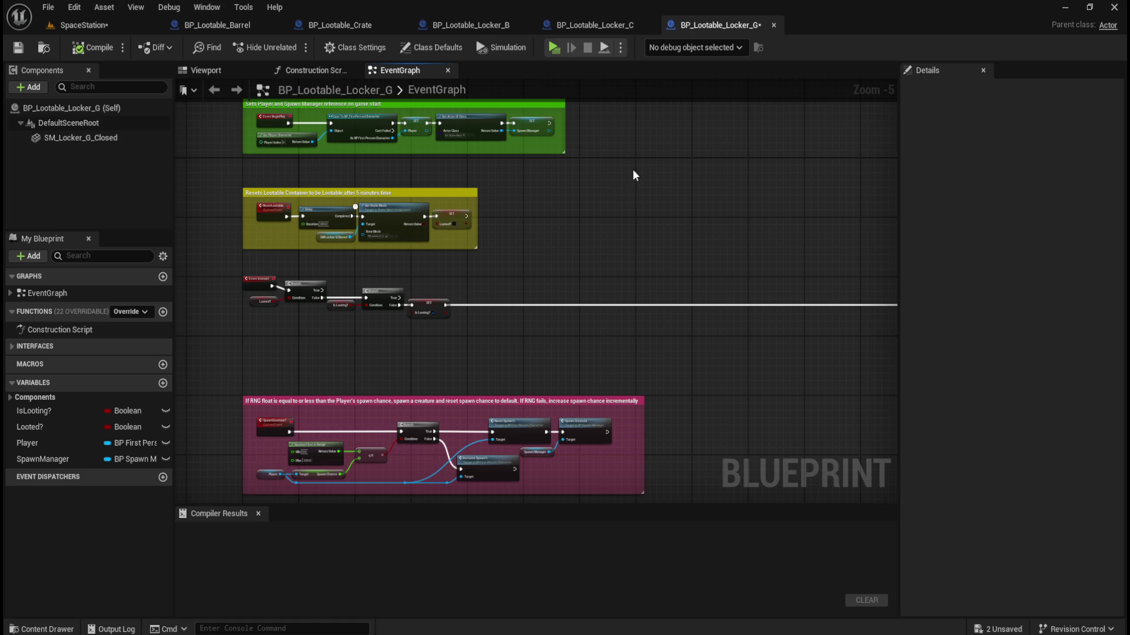
click(595, 25)
Add an audio component named SCUE_Searching to Locker_G that plays the SCUE_Searching sound.
click(77, 138)
key(F2)
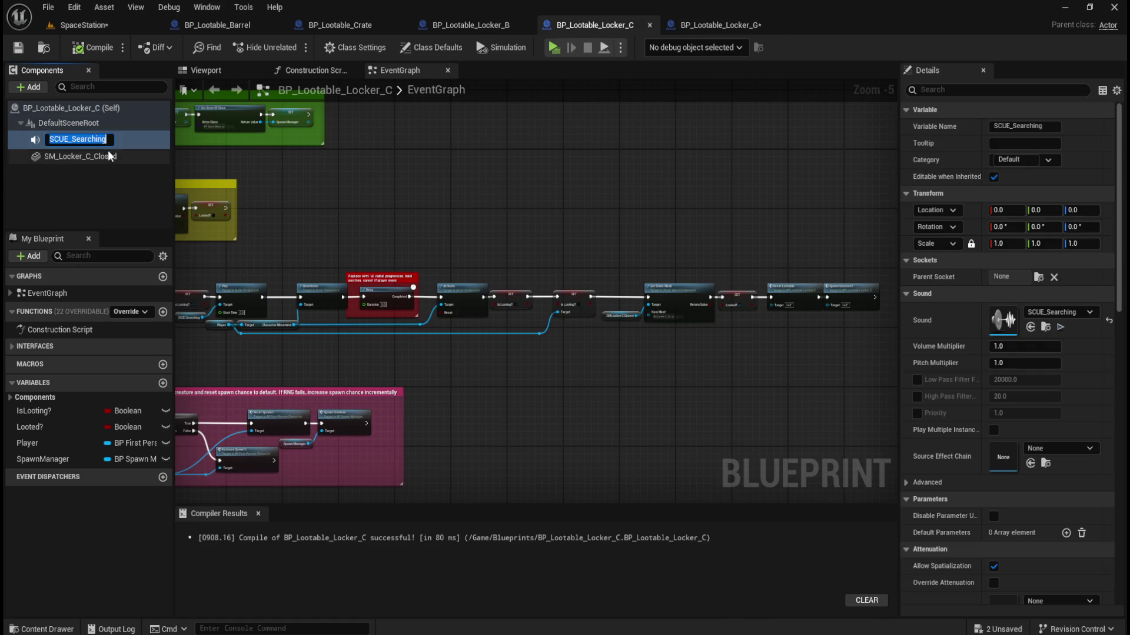
click(696, 24)
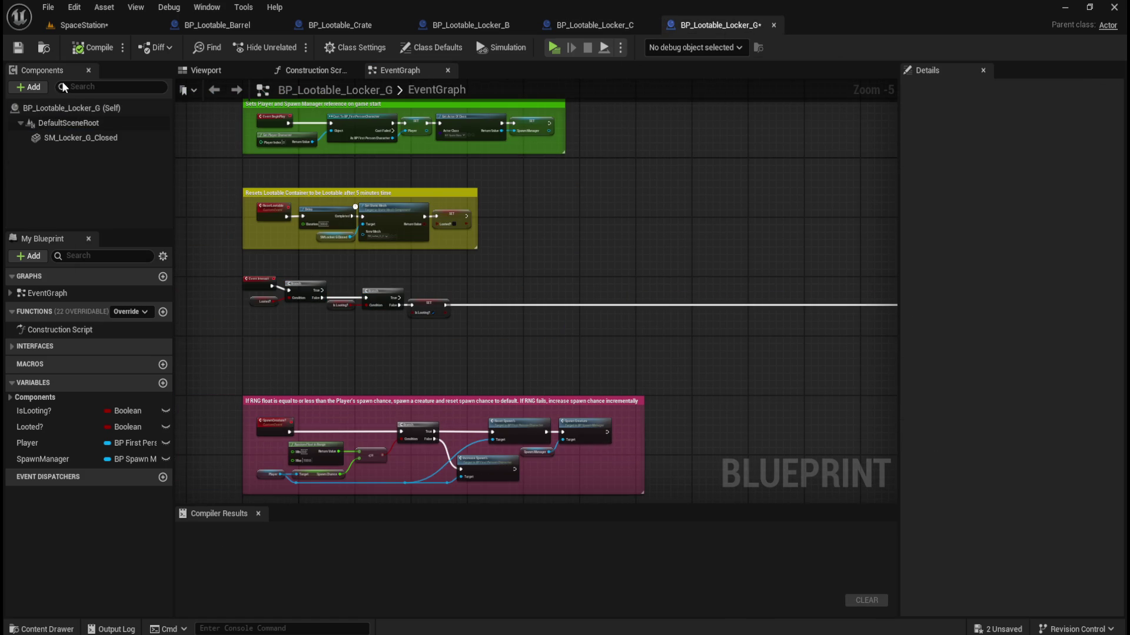
click(28, 87)
click(55, 154)
text(SCUE_Searching)
key(Return)
click(70, 139)
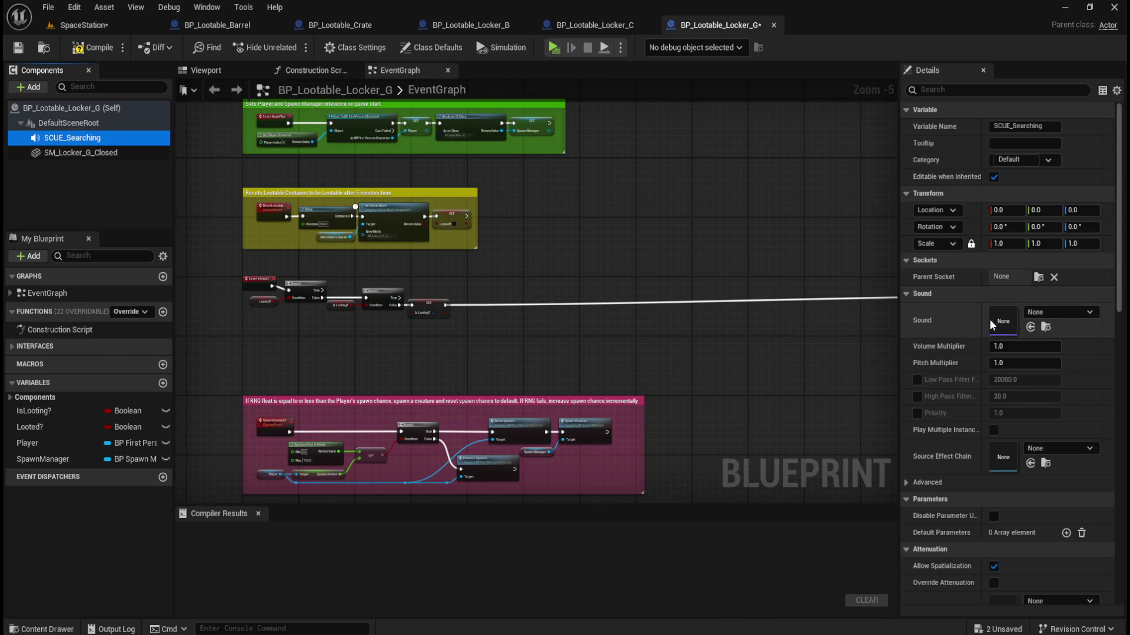
click(1053, 312)
text(searching)
click(1014, 498)
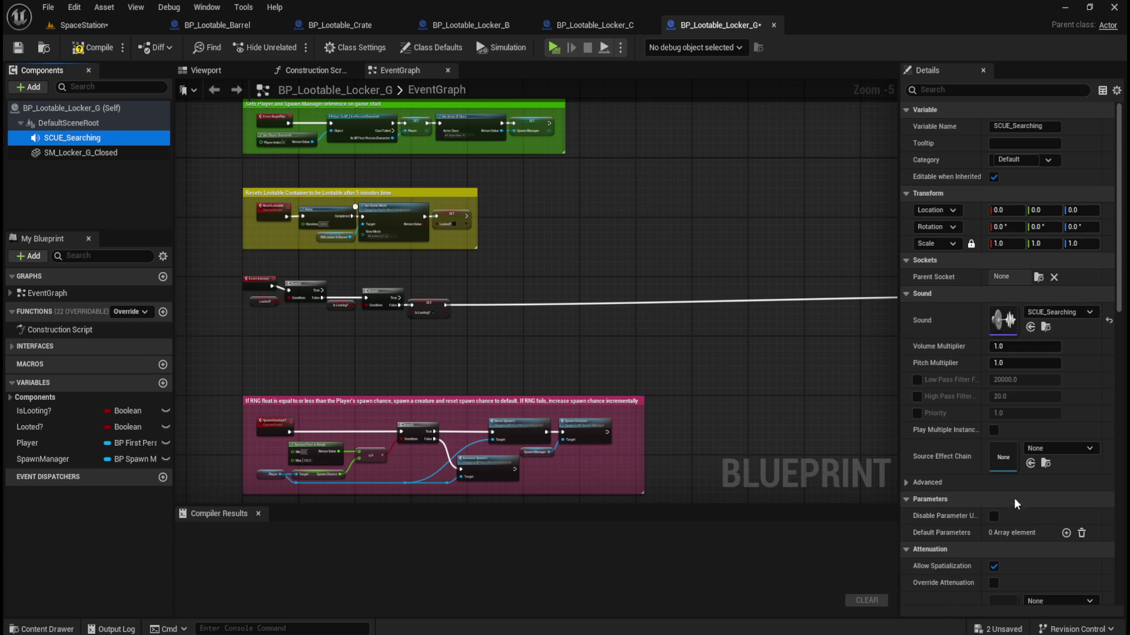
Turn off Auto Activate on SCUE_Searching and compile Locker_G.
click(1000, 90)
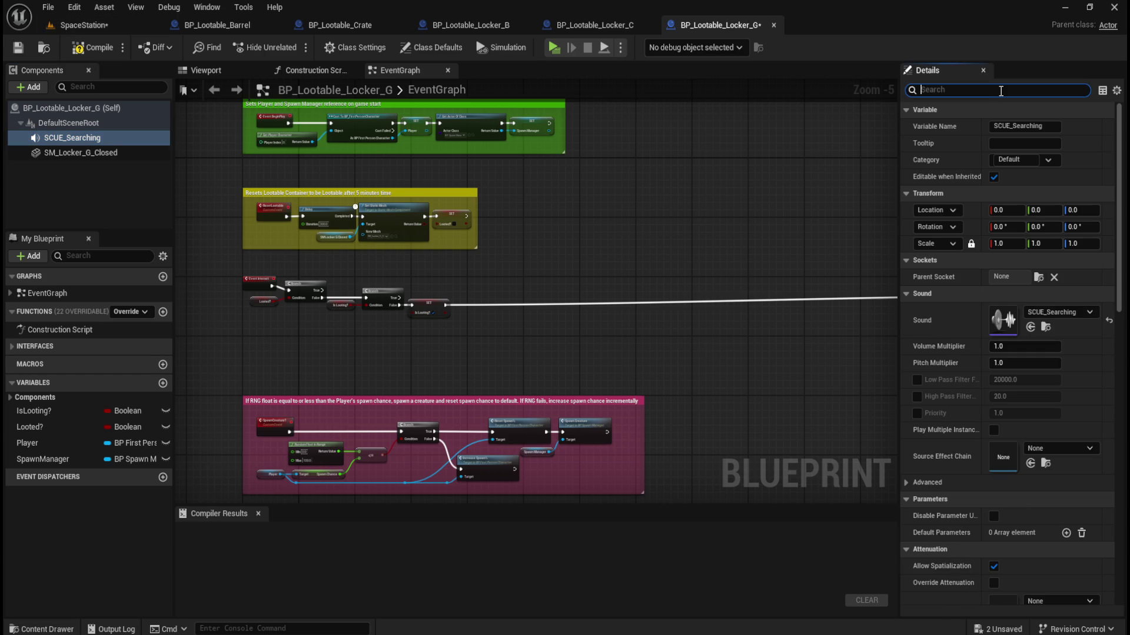
text(auto)
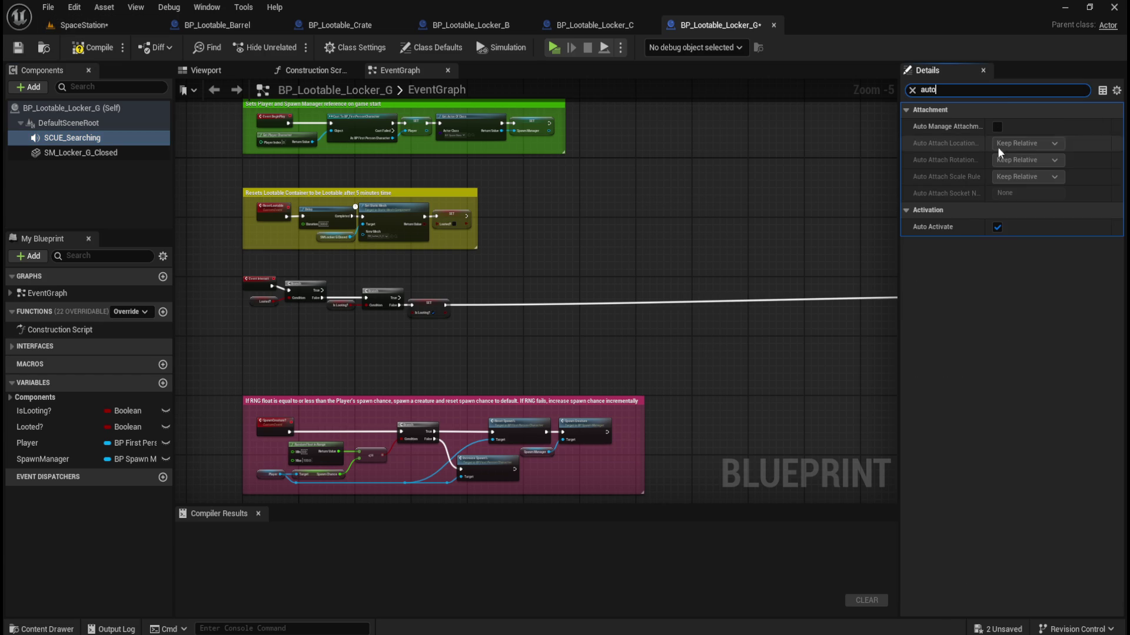
click(996, 228)
click(100, 53)
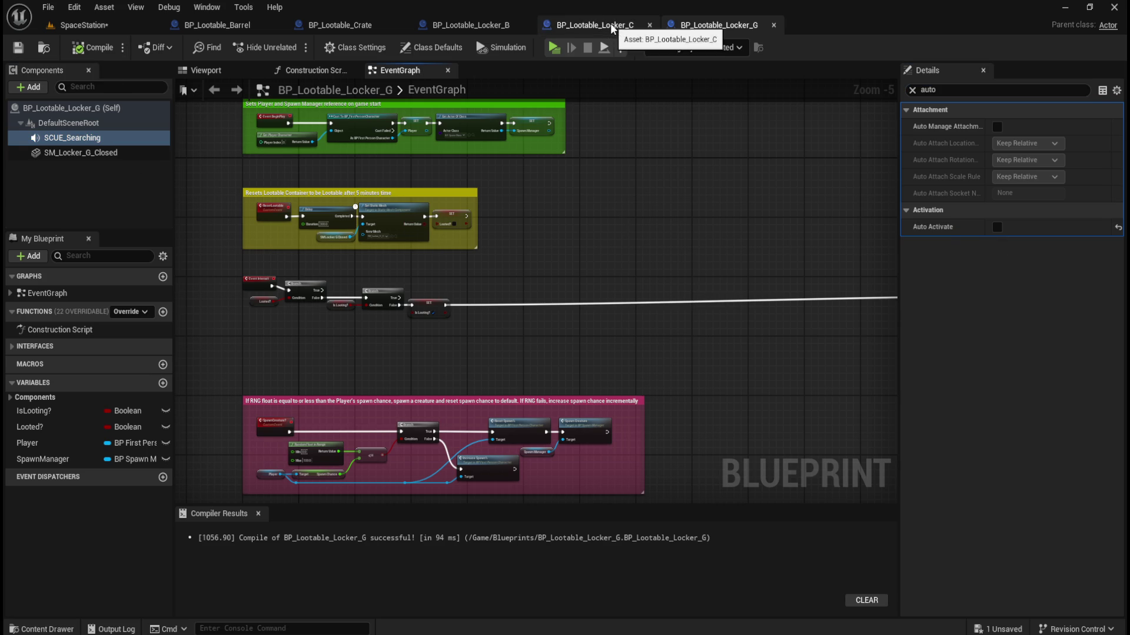
click(912, 91)
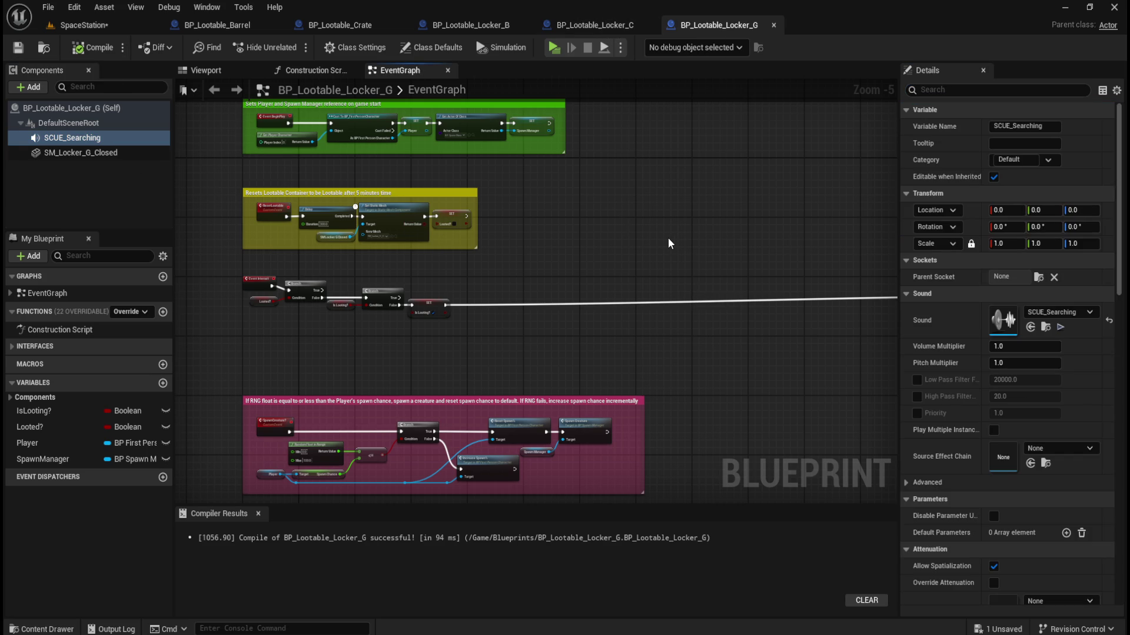
click(615, 26)
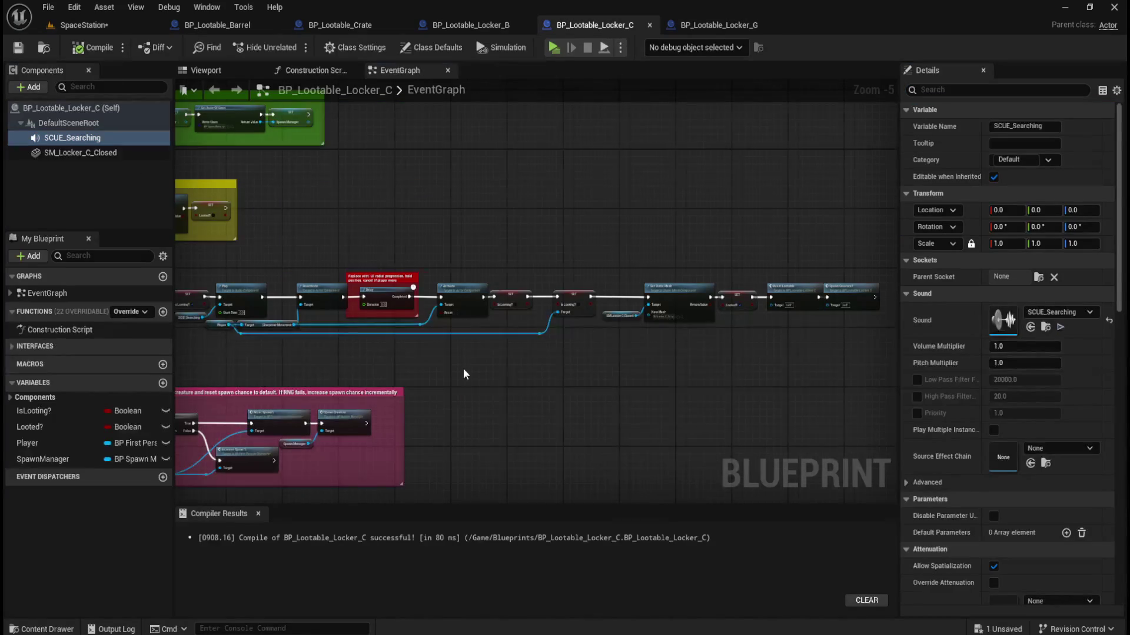
Select Locker_C's Play, Deactivate, Activate and SET nodes along with their reroutes.
scroll(388, 316, up, 2)
drag(577, 231, 334, 360)
mouse_move(726, 406)
mouse_down()
mouse_move(547, 386)
mouse_move(534, 269)
mouse_up()
drag(526, 370, 520, 368)
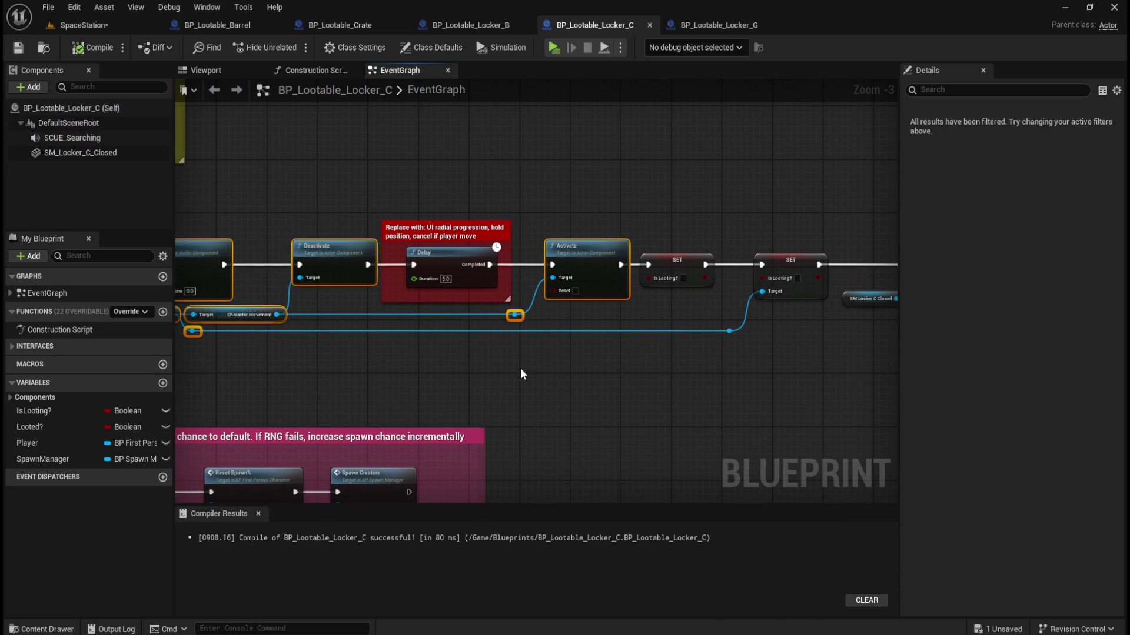
drag(673, 379, 447, 374)
drag(532, 310, 502, 341)
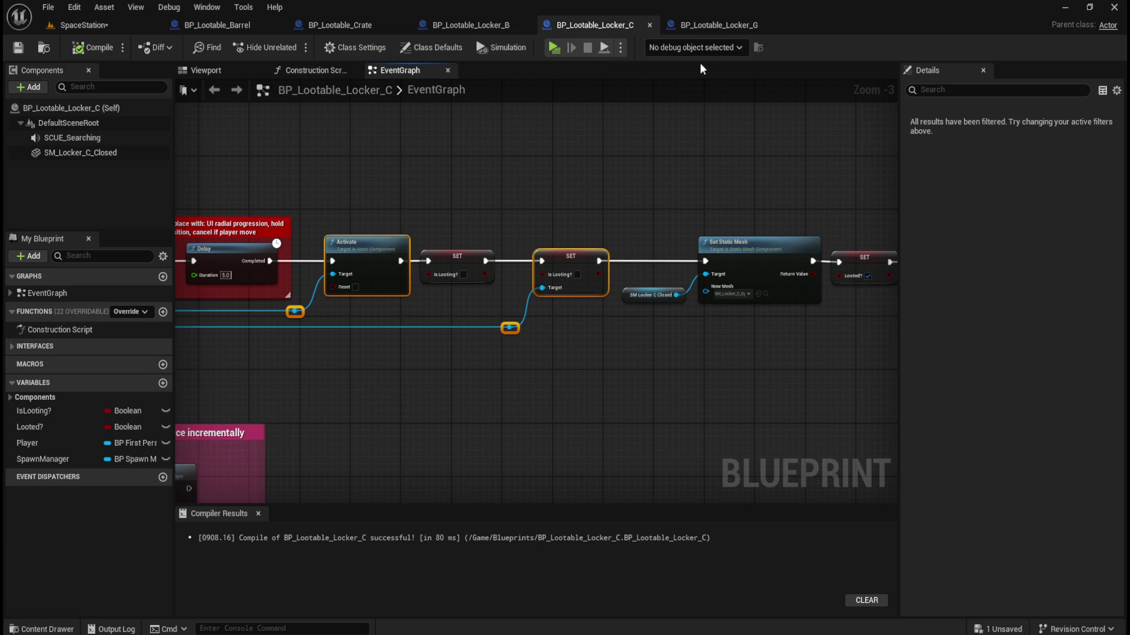
Paste the copied node chain into Locker_G and line it up after the SET node.
click(718, 25)
mouse_move(655, 228)
mouse_down()
mouse_move(535, 224)
mouse_move(439, 267)
mouse_move(259, 284)
mouse_up()
key(ctrl+v)
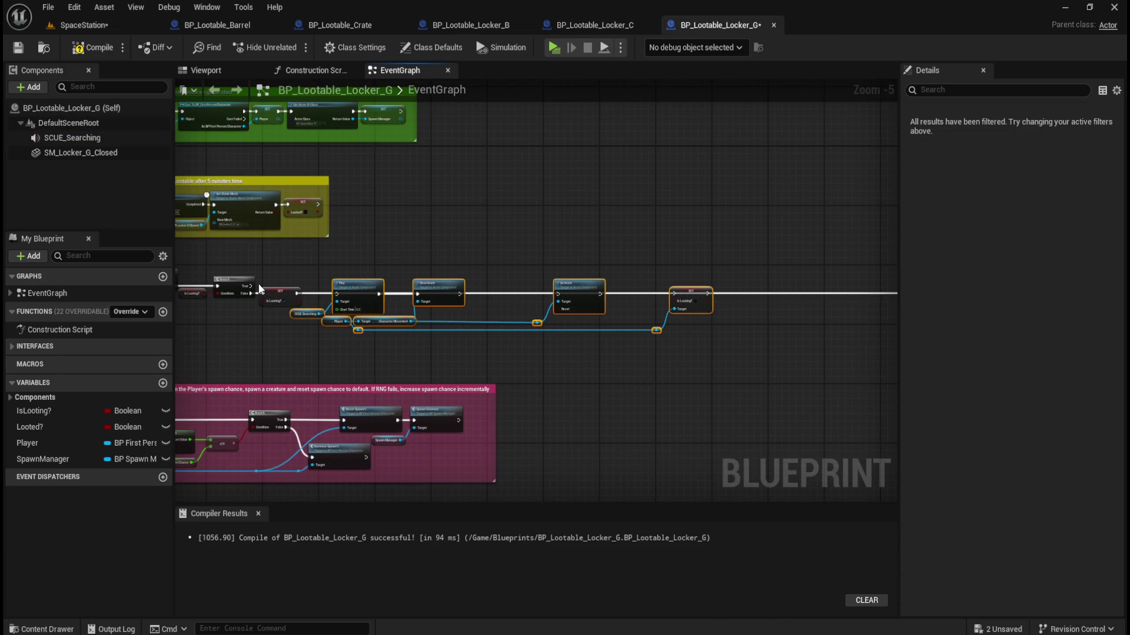
scroll(258, 283, up, 5)
drag(504, 245, 439, 249)
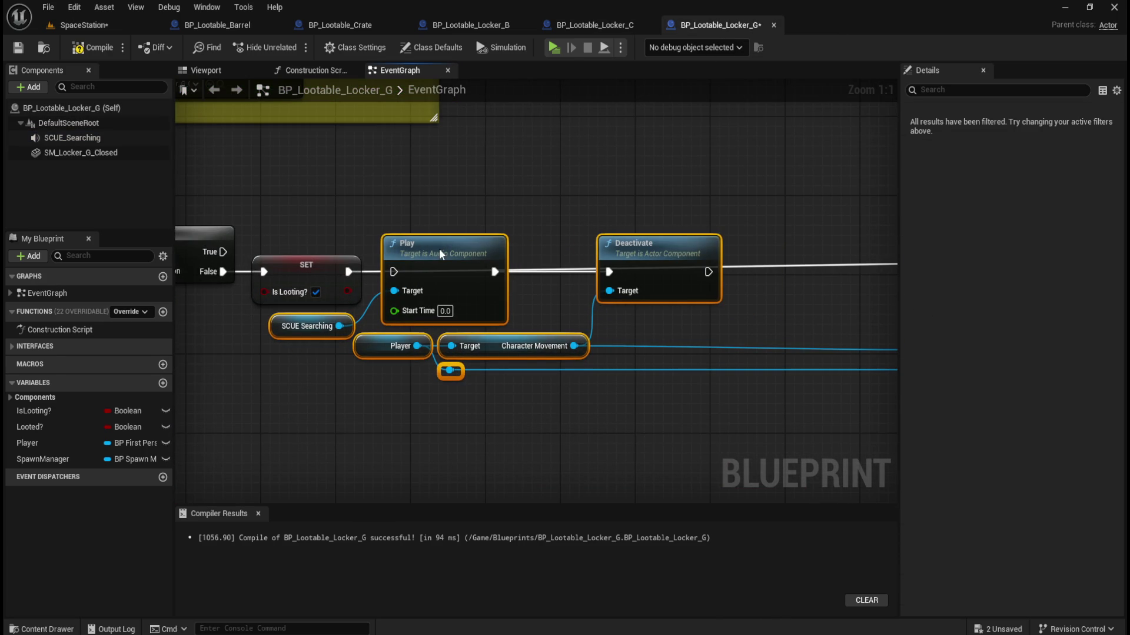
Place the Delay comment between Deactivate and Activate and wire its Completed output to Activate.
click(373, 254)
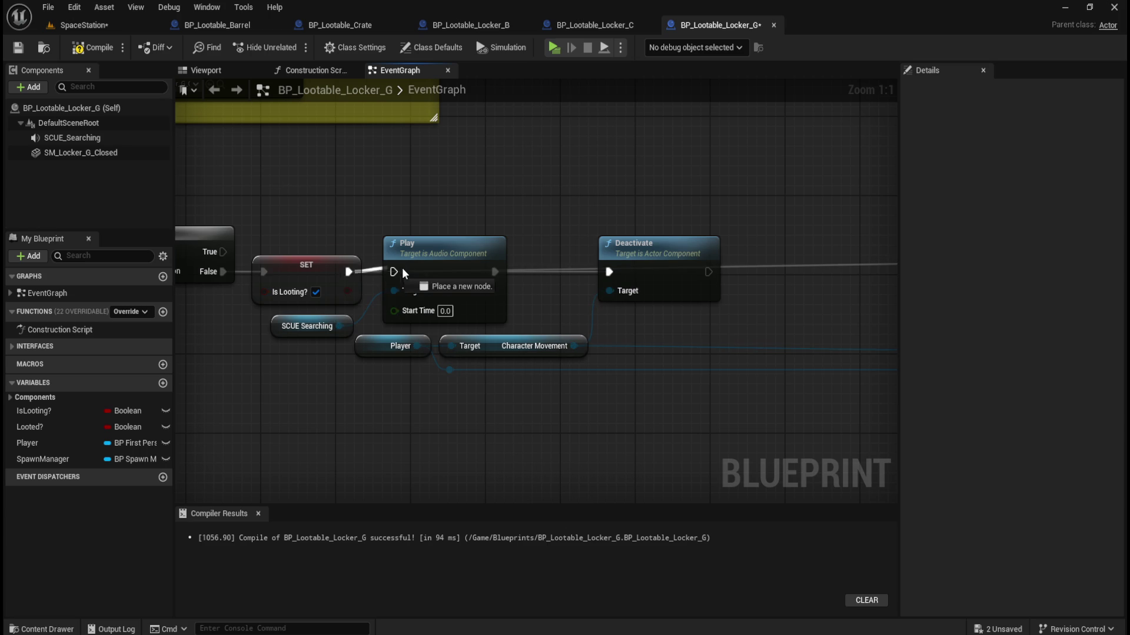
scroll(514, 278, down, 3)
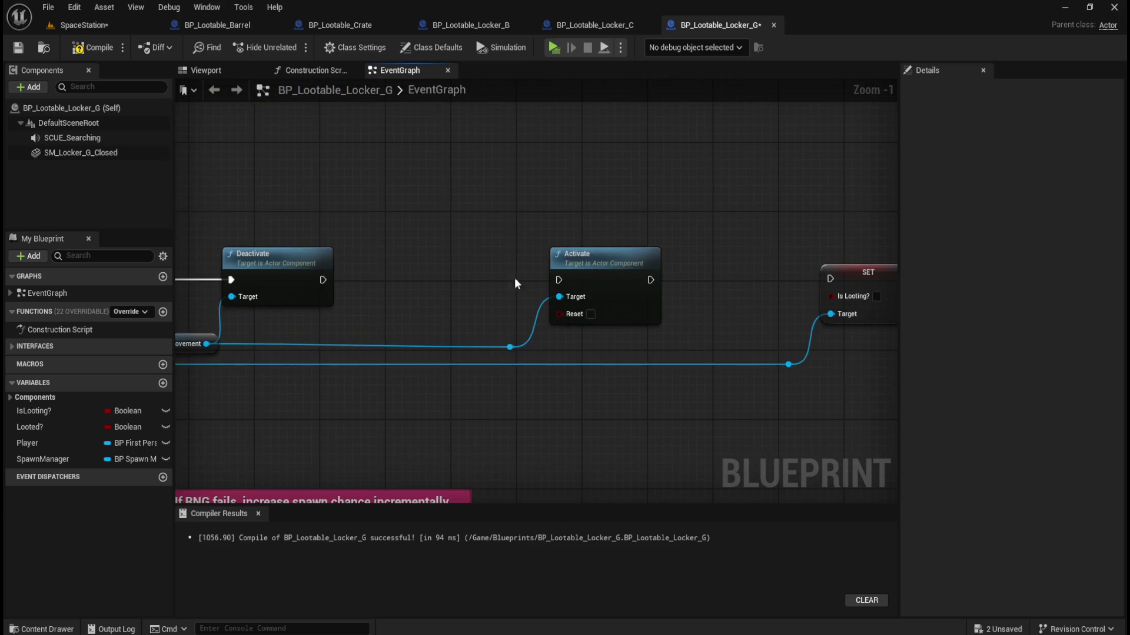
scroll(542, 281, down, 1)
drag(848, 246, 305, 247)
mouse_move(730, 289)
mouse_down()
mouse_move(615, 284)
mouse_move(606, 273)
mouse_up()
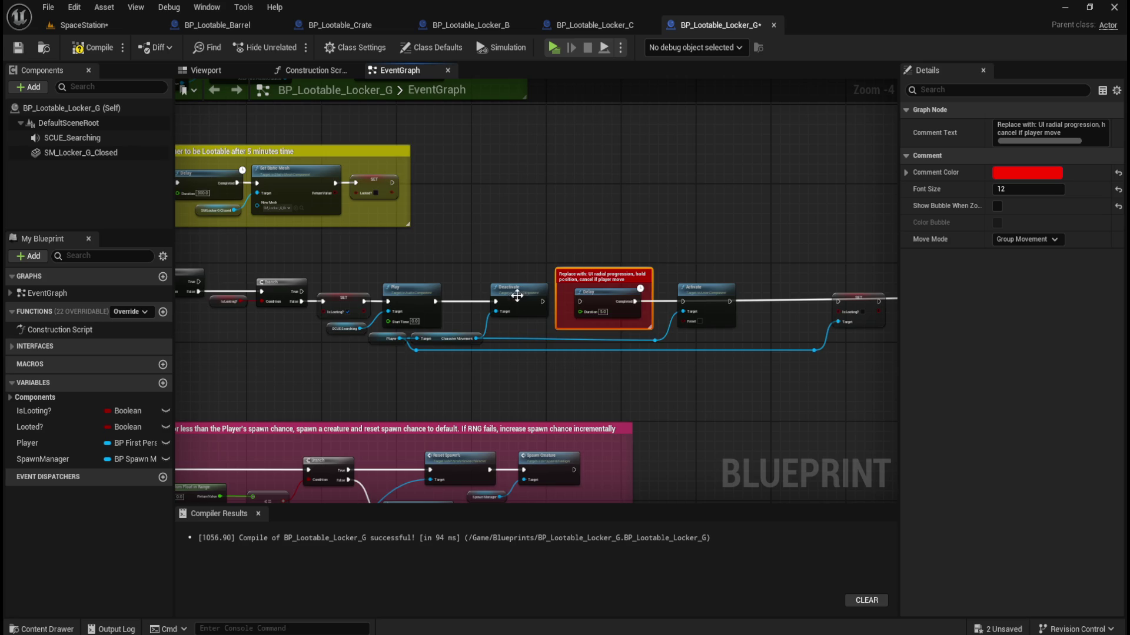
scroll(570, 305, up, 1)
scroll(569, 306, up, 1)
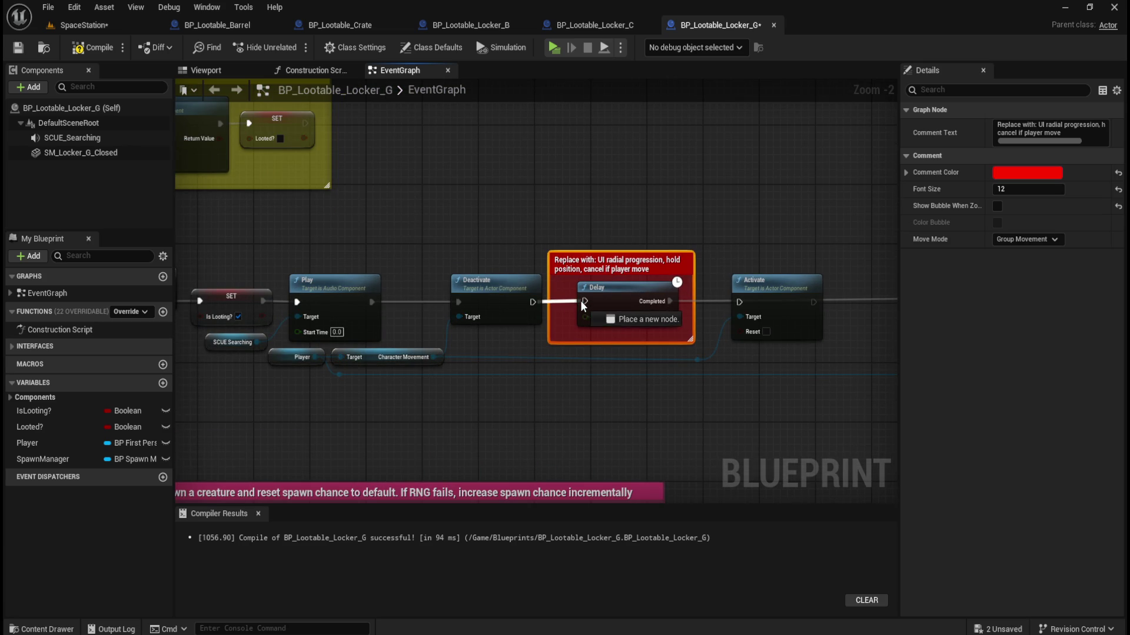
drag(670, 301, 741, 302)
drag(782, 223, 494, 221)
Position the Is Looting SET right after Activate and nudge the second SET left.
scroll(493, 221, down, 2)
drag(687, 220, 486, 218)
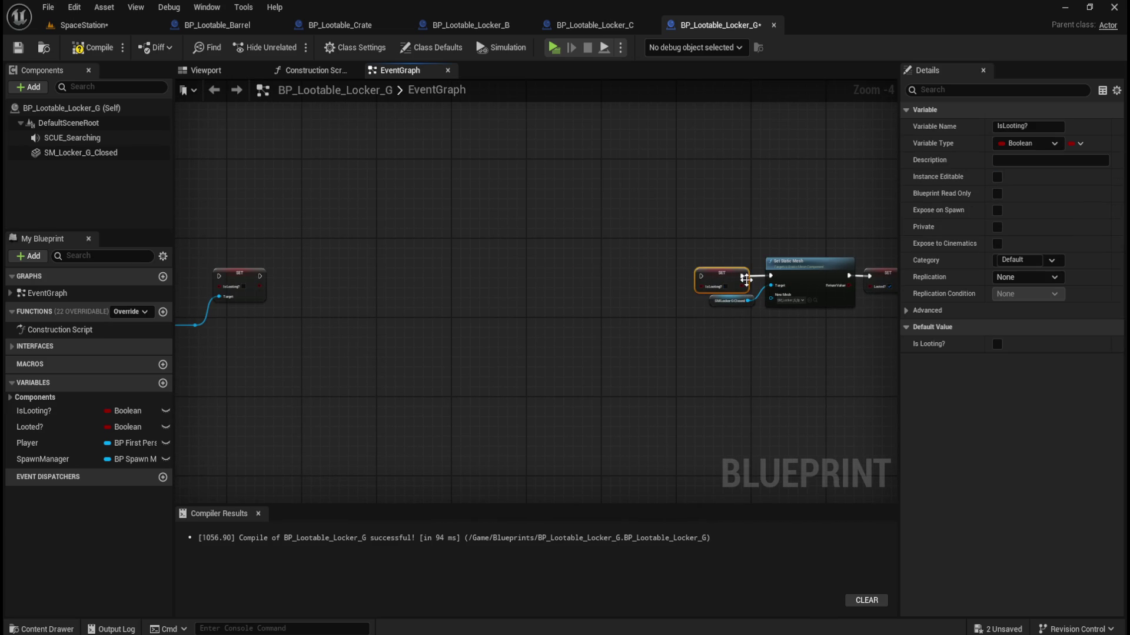
mouse_move(588, 261)
mouse_down()
mouse_move(329, 253)
mouse_move(430, 344)
mouse_up()
scroll(430, 344, up, 2)
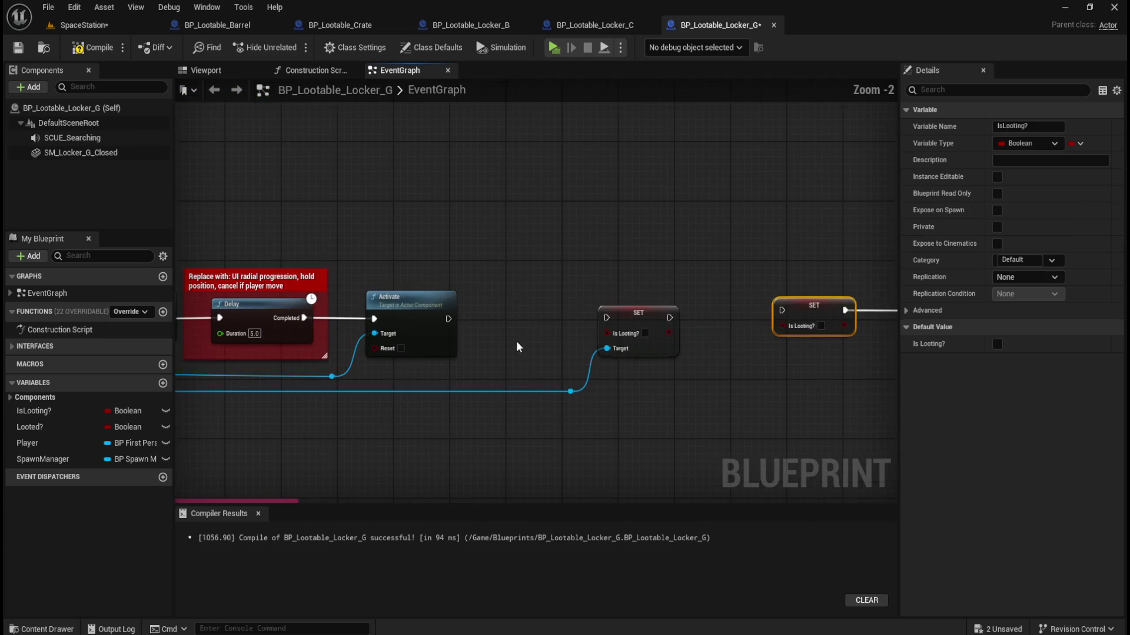
mouse_move(809, 305)
mouse_down()
mouse_move(480, 319)
mouse_move(616, 320)
mouse_move(606, 318)
mouse_up()
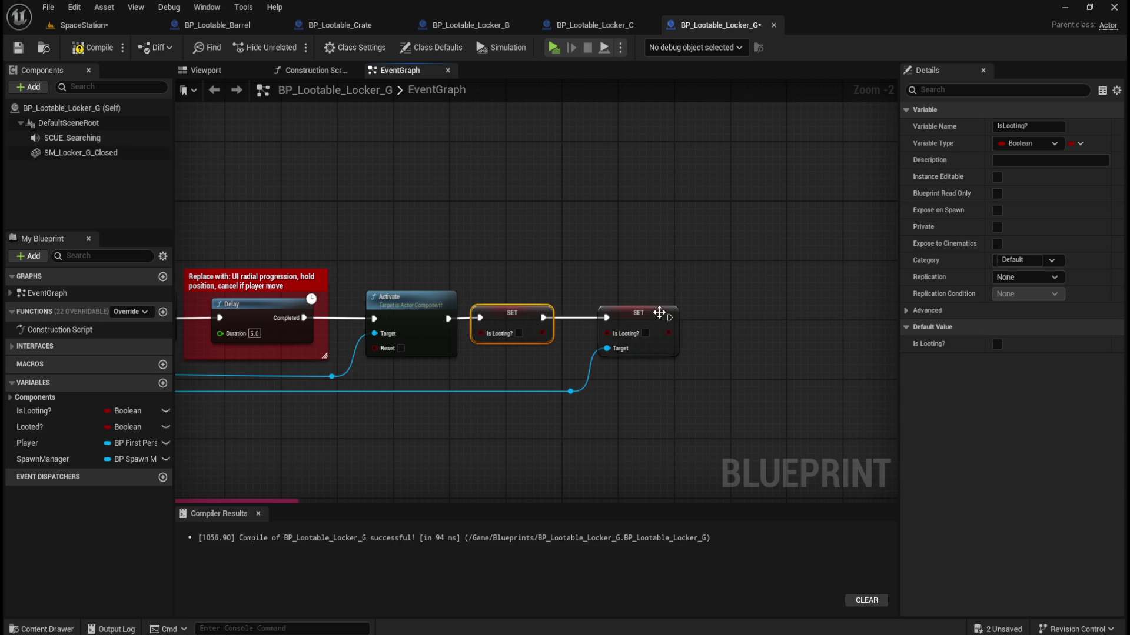
drag(752, 374, 686, 371)
mouse_move(615, 233)
mouse_down()
mouse_move(634, 259)
mouse_move(500, 405)
mouse_up()
key(Left)
key(Left)
key(Left)
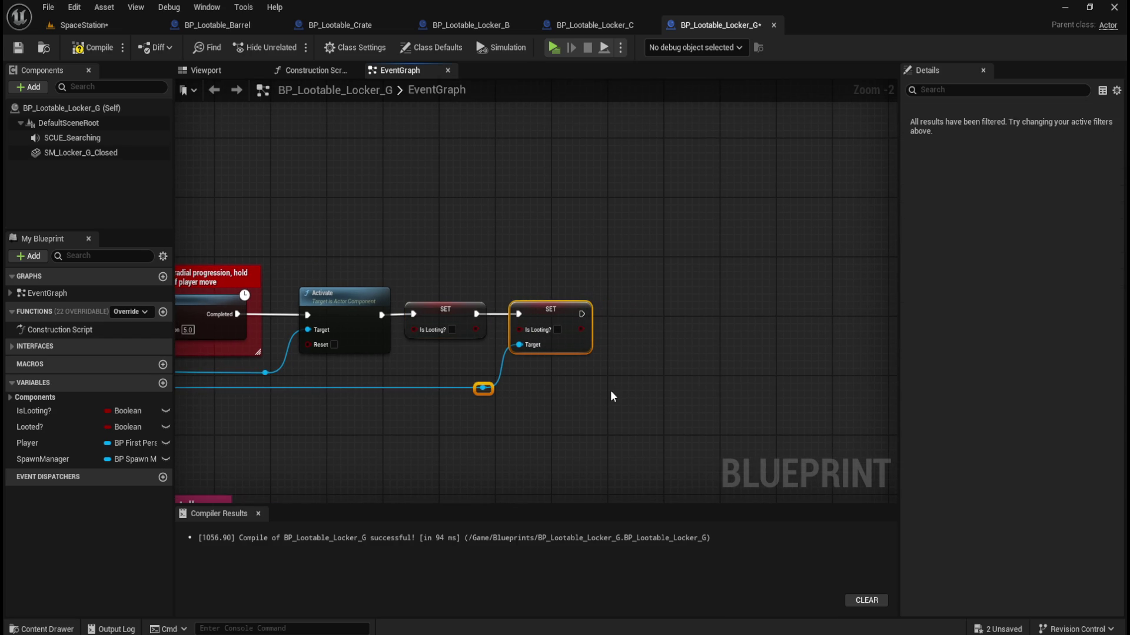
drag(624, 281, 513, 358)
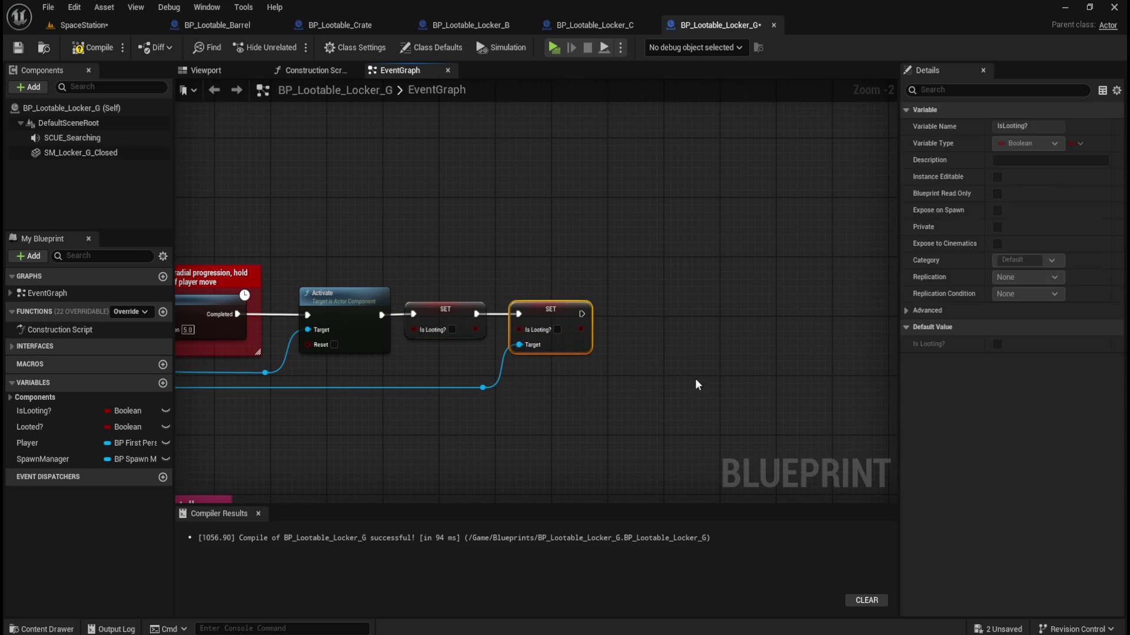
click(706, 379)
Bring the Set Static Mesh group into line and lower the SM Locker G Closed node.
drag(747, 379, 466, 383)
scroll(465, 382, down, 4)
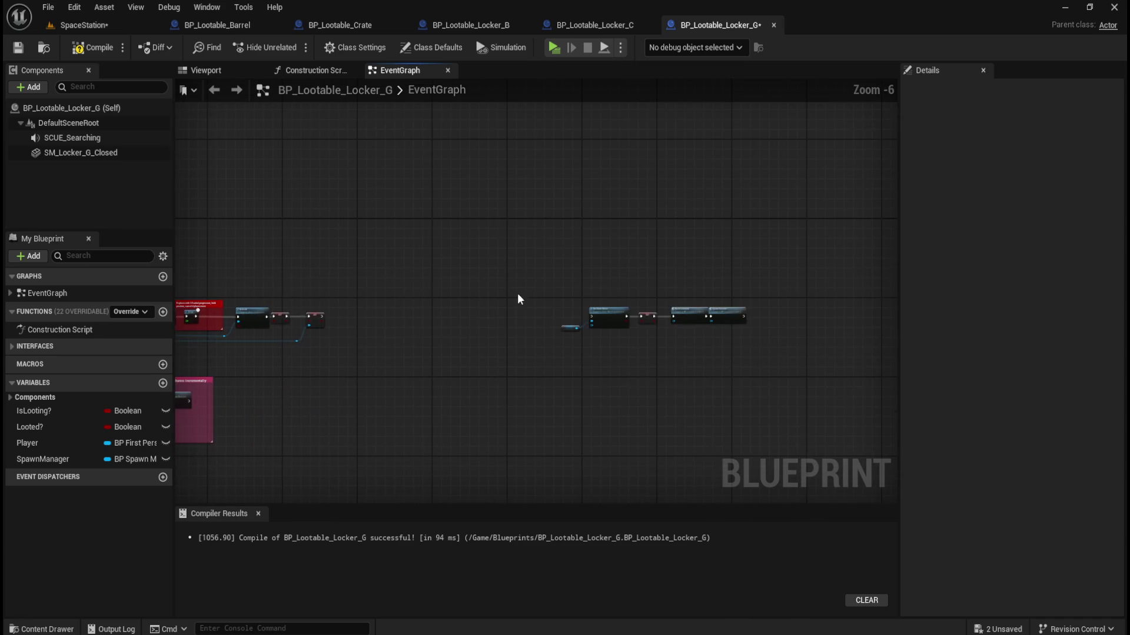
drag(517, 297, 753, 333)
scroll(706, 347, up, 1)
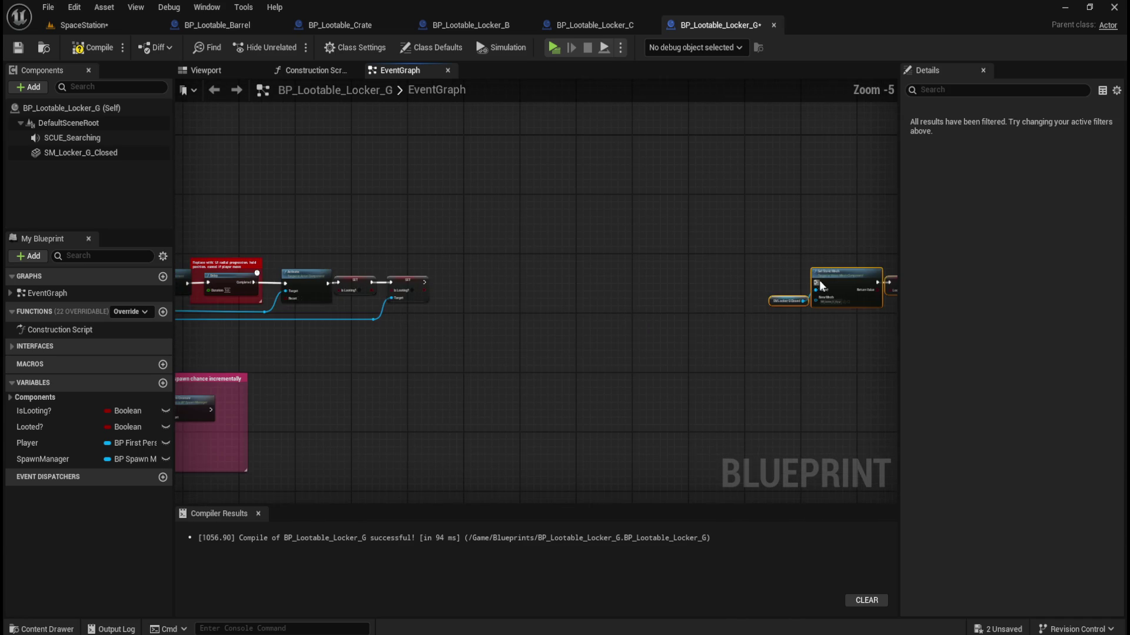
mouse_move(860, 269)
mouse_down()
mouse_move(554, 284)
mouse_move(485, 263)
mouse_up()
drag(750, 256, 293, 251)
scroll(535, 380, up, 5)
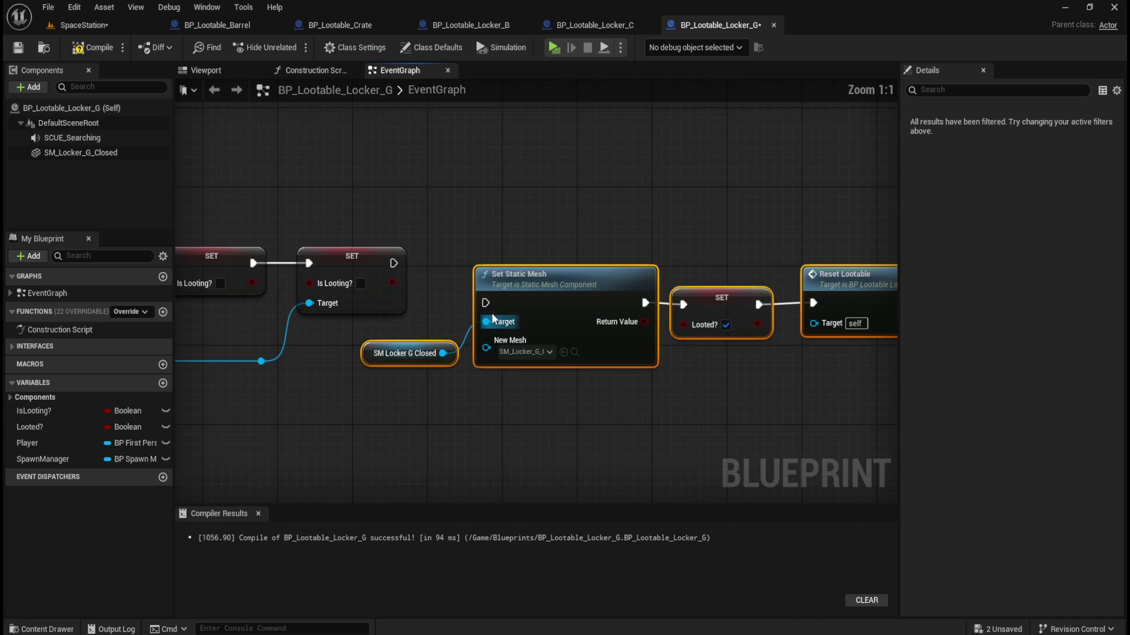
drag(531, 274, 531, 238)
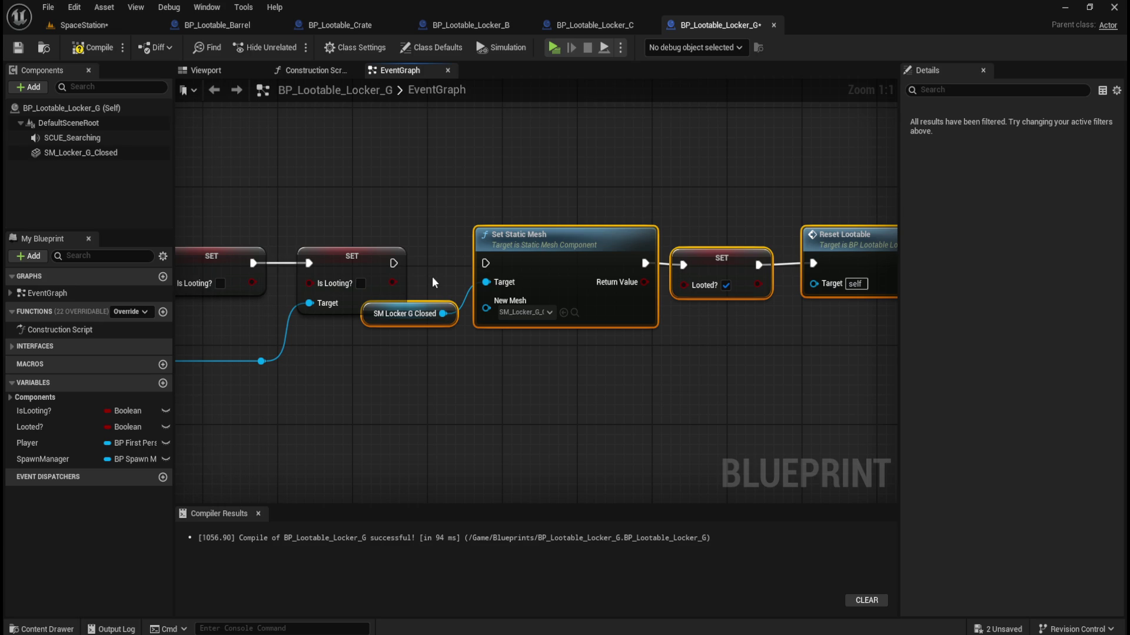
click(421, 313)
drag(423, 315, 434, 343)
Connect the Is Looting SET node to Set Static Mesh.
scroll(433, 322, down, 2)
scroll(723, 204, down, 2)
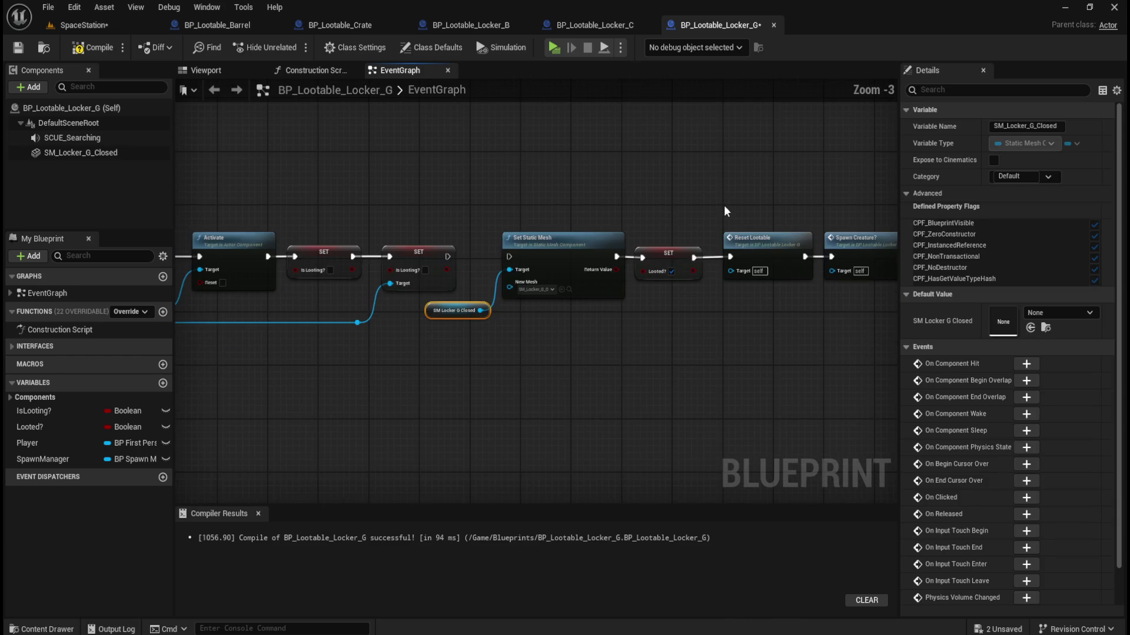
scroll(835, 179, down, 2)
mouse_move(846, 179)
mouse_down()
mouse_move(729, 255)
mouse_move(677, 262)
mouse_up()
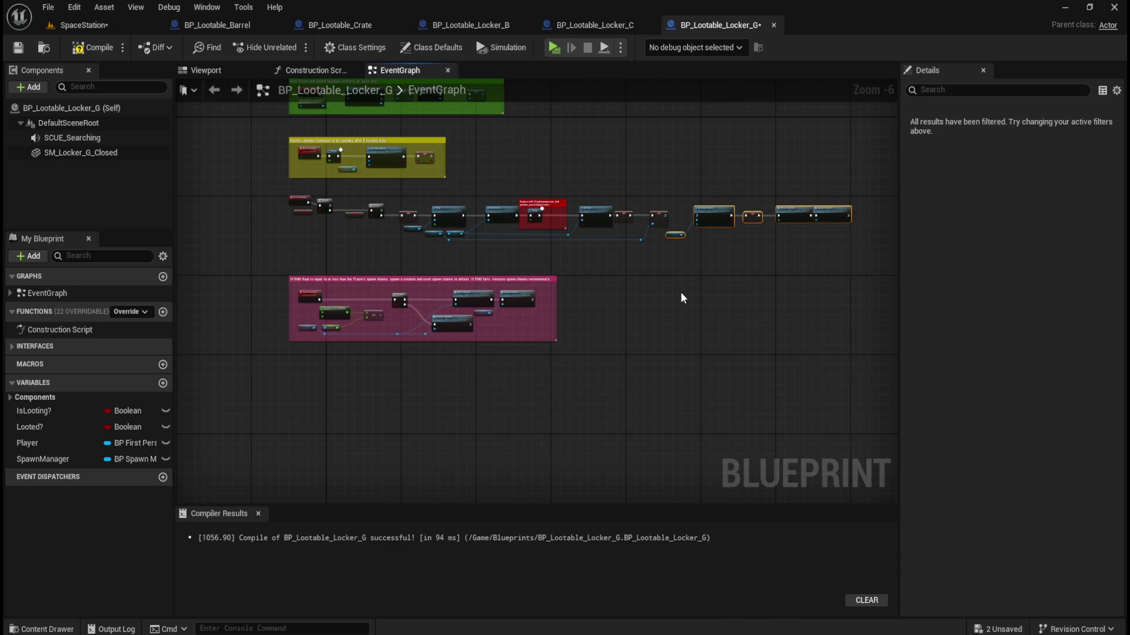
scroll(711, 151, up, 4)
scroll(729, 372, up, 2)
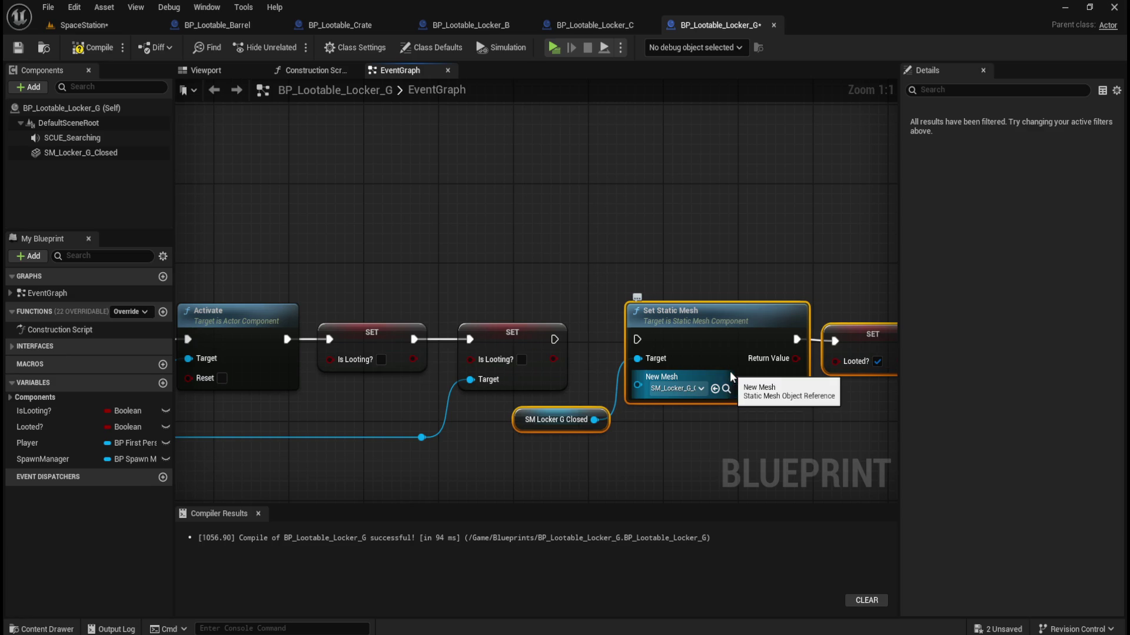
click(673, 258)
drag(554, 339, 617, 338)
Compile and save BP_Lootable_Locker_G, then review all its comment groups.
click(101, 47)
click(20, 48)
scroll(609, 248, down, 3)
scroll(604, 245, down, 1)
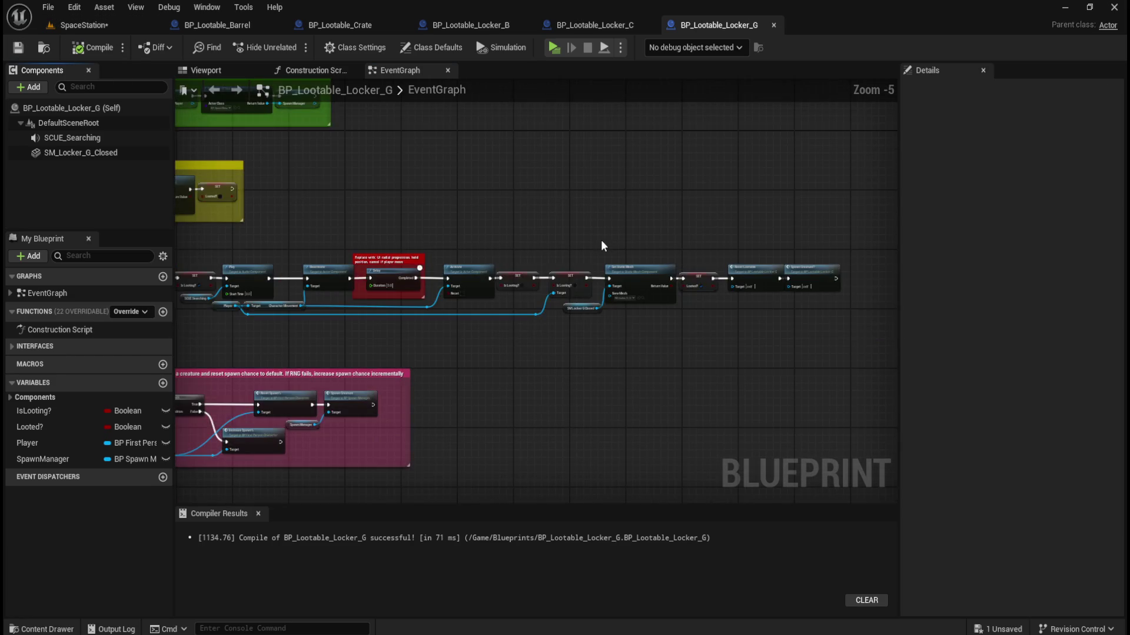
scroll(515, 278, up, 2)
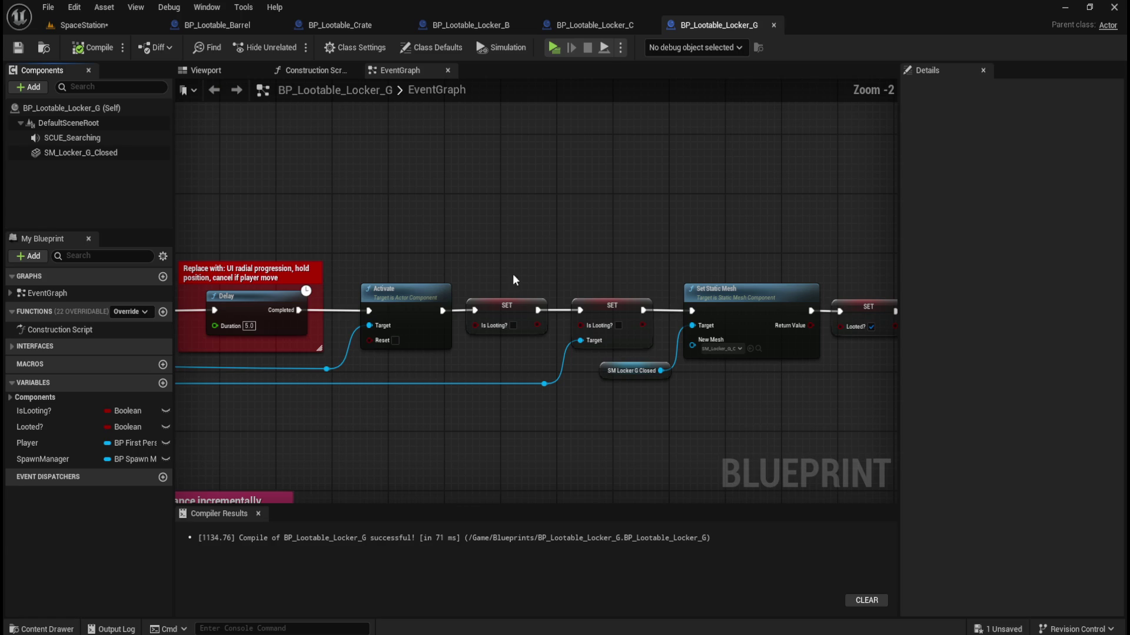
mouse_move(760, 259)
mouse_down()
mouse_move(265, 237)
mouse_move(345, 227)
mouse_move(749, 232)
mouse_up()
scroll(748, 235, down, 3)
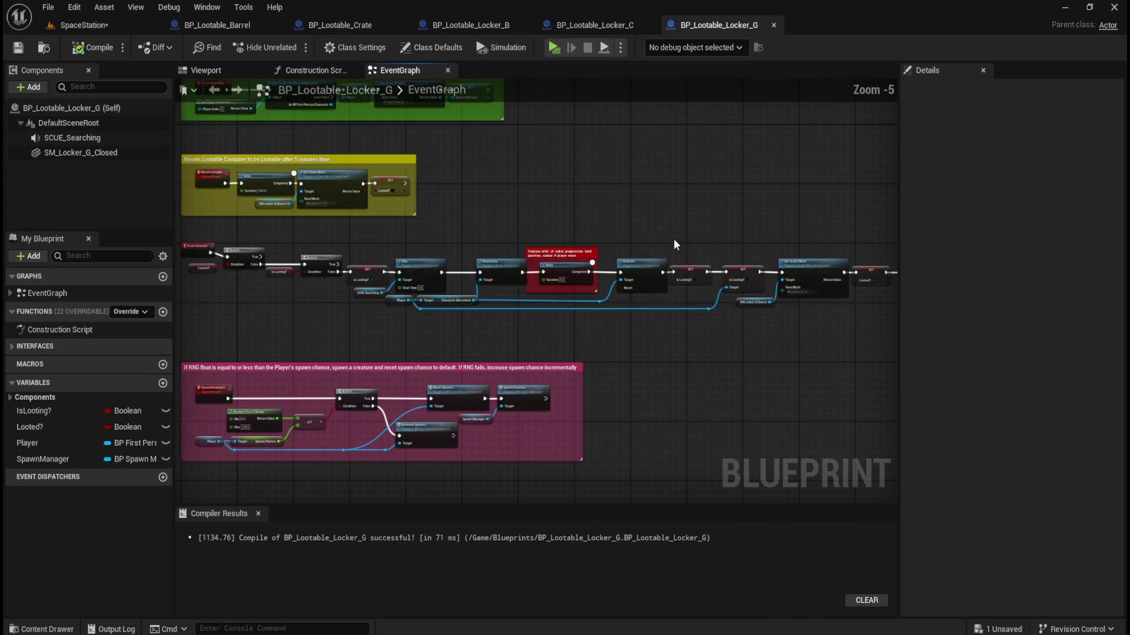
click(89, 48)
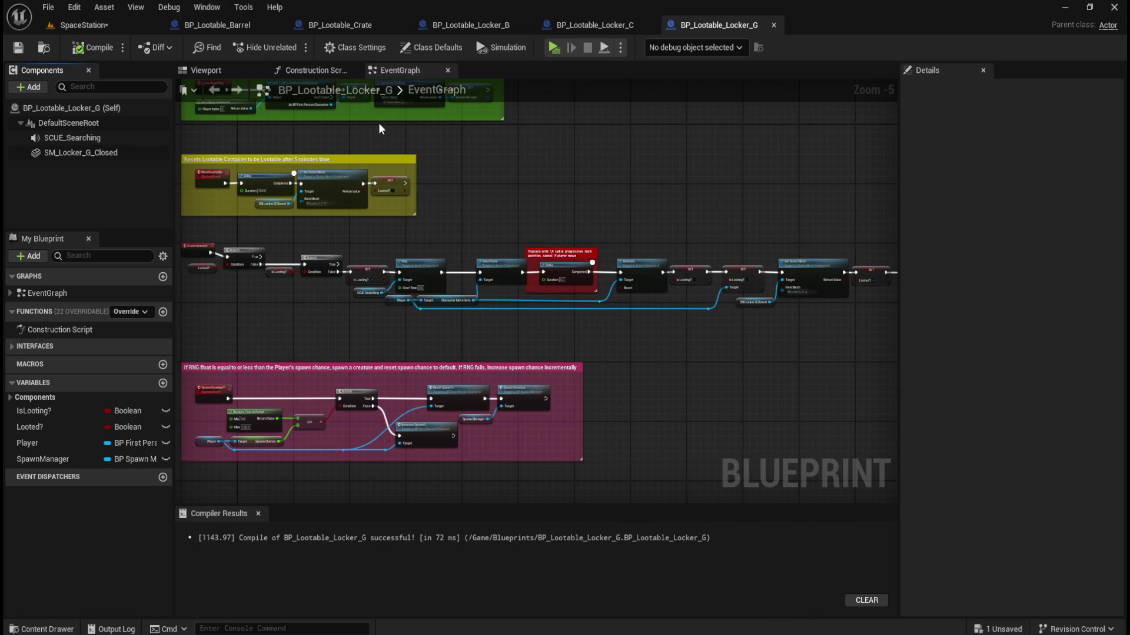
scroll(604, 187, down, 1)
drag(635, 218, 619, 262)
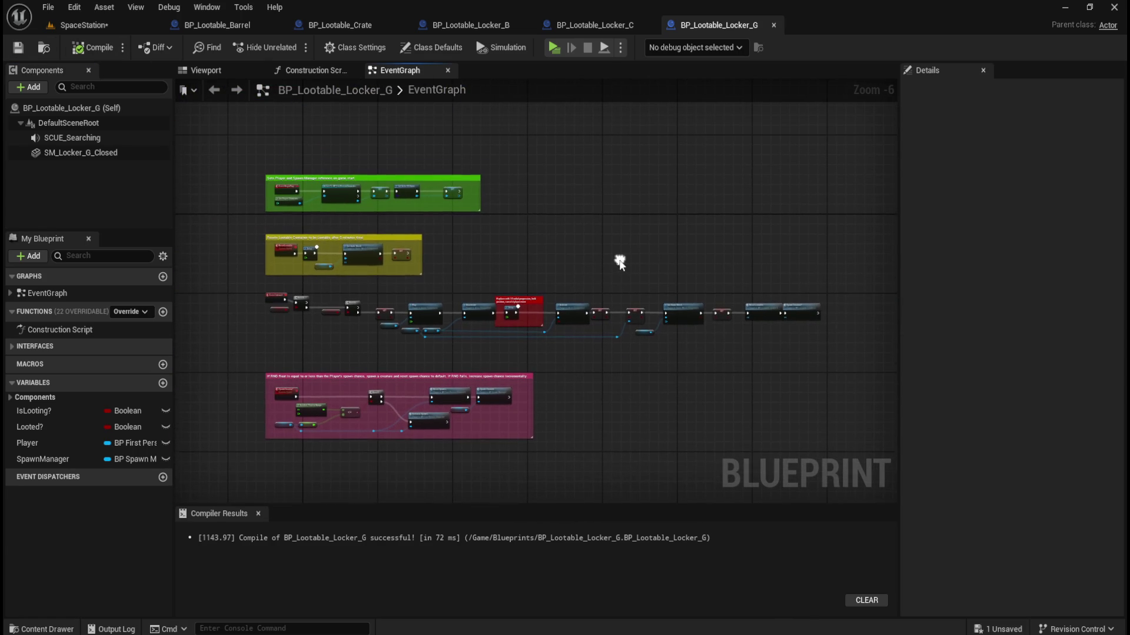
Compare the Locker_C and Locker_G graphs side by side, then return to SpaceStation.
click(601, 26)
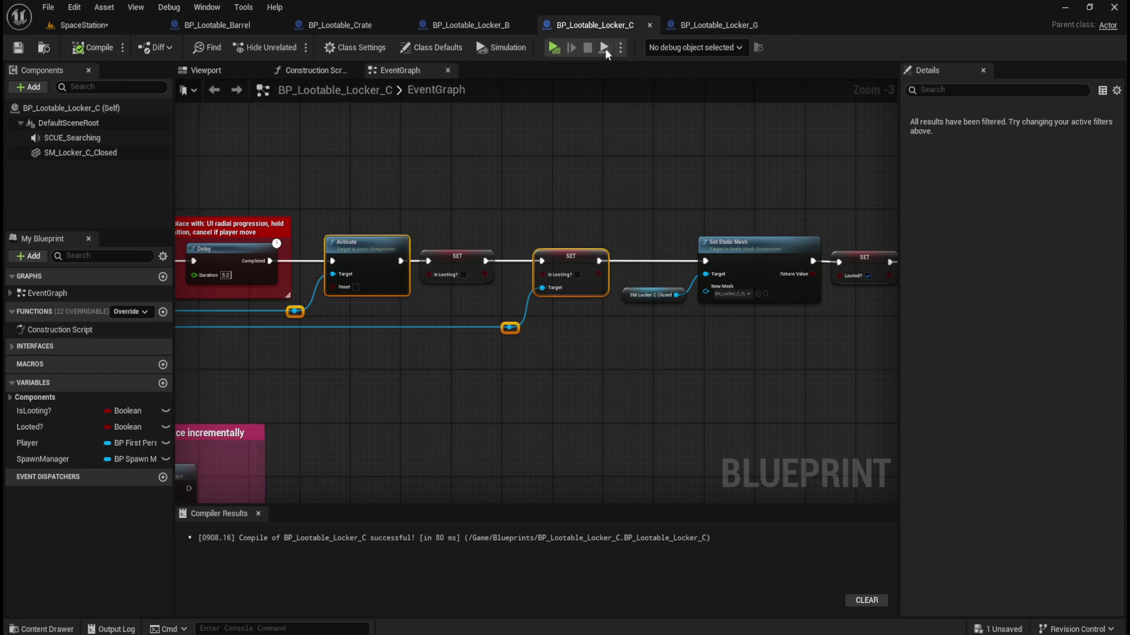
scroll(505, 197, down, 3)
scroll(583, 259, down, 1)
scroll(582, 260, up, 1)
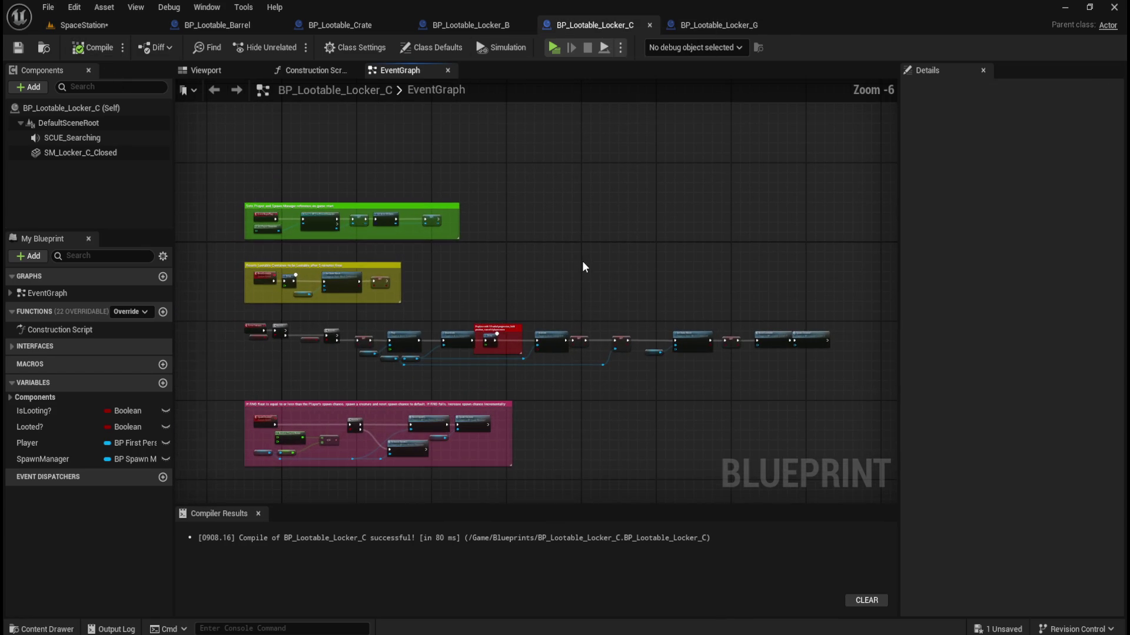
drag(580, 281, 589, 268)
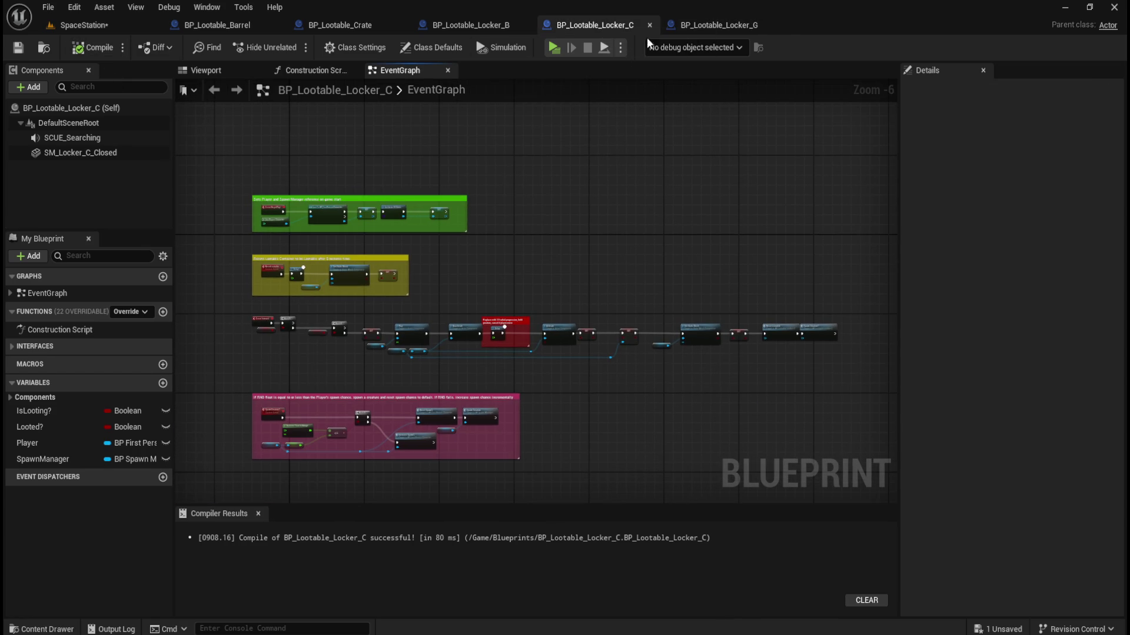
click(698, 23)
click(619, 26)
click(714, 25)
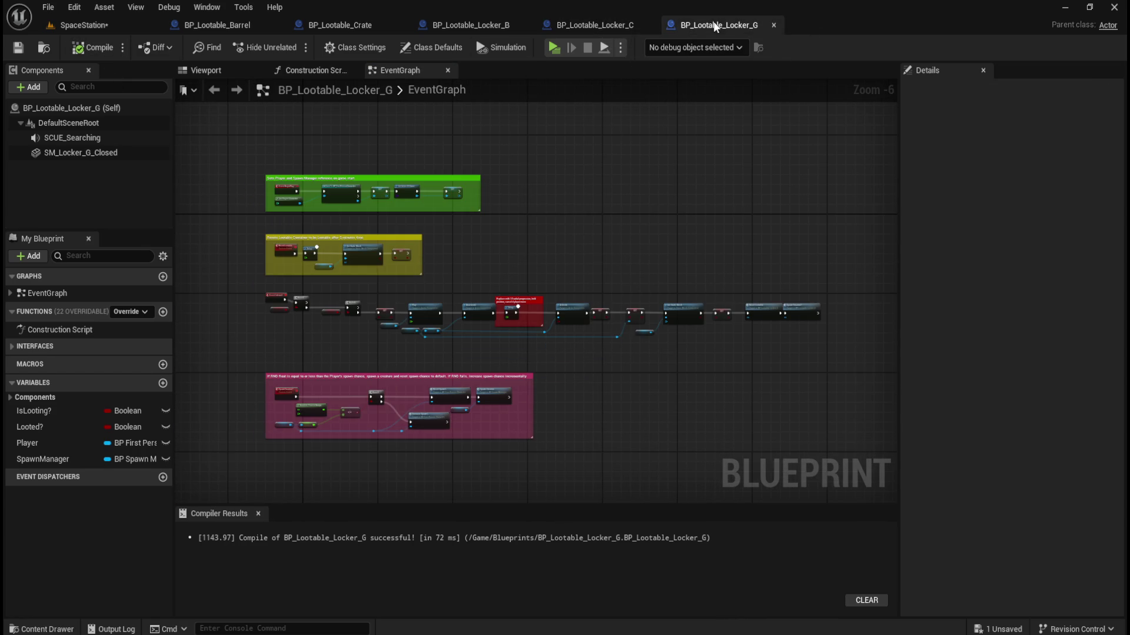
click(603, 23)
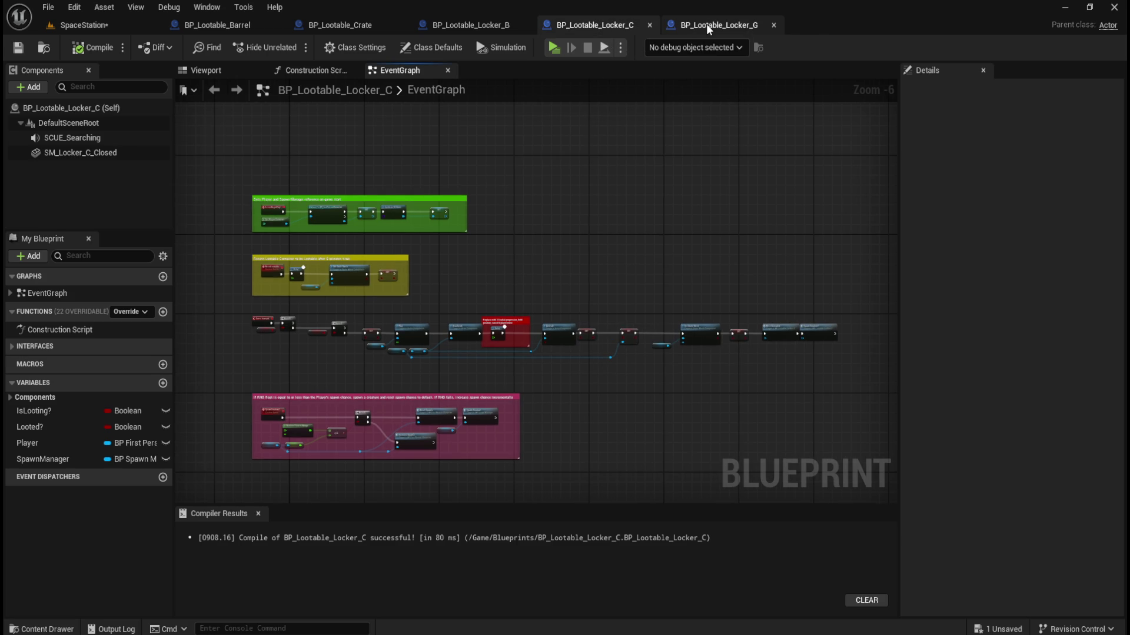
click(706, 24)
click(592, 24)
click(695, 27)
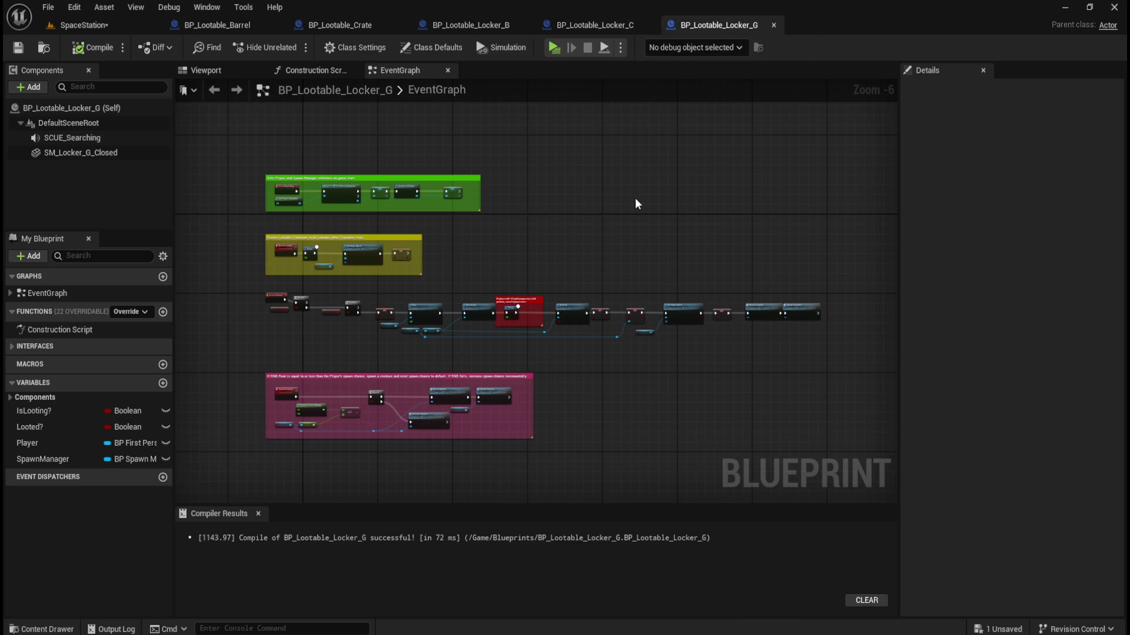
click(88, 25)
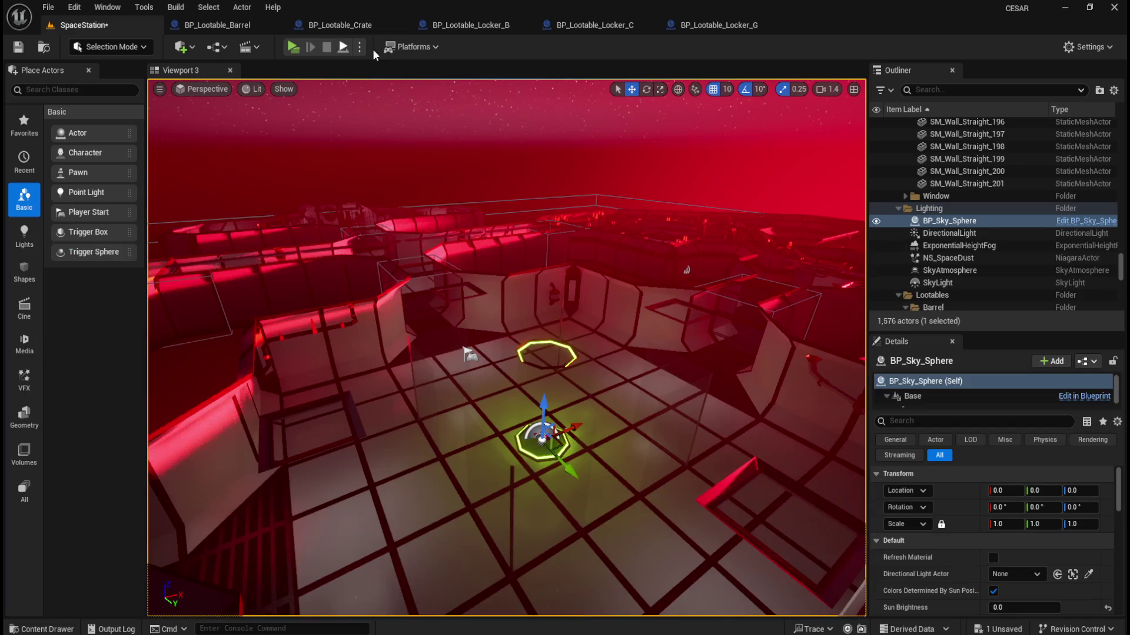
Playtest SpaceStation as a Standalone Game, exit with Esc, and Save All.
click(292, 47)
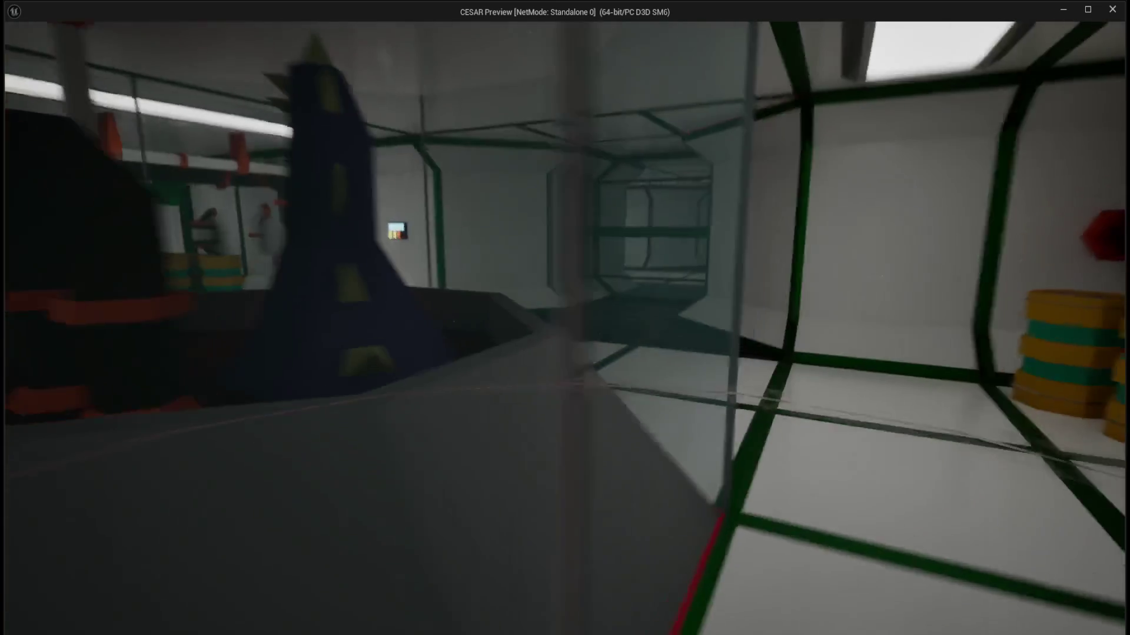
key(Escape)
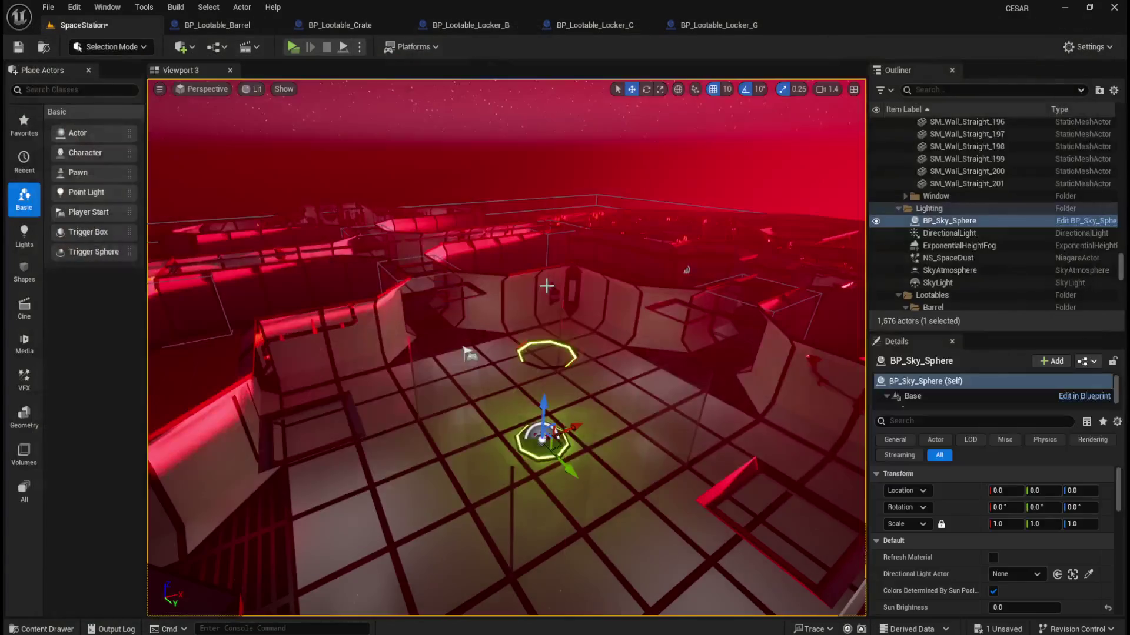
click(13, 52)
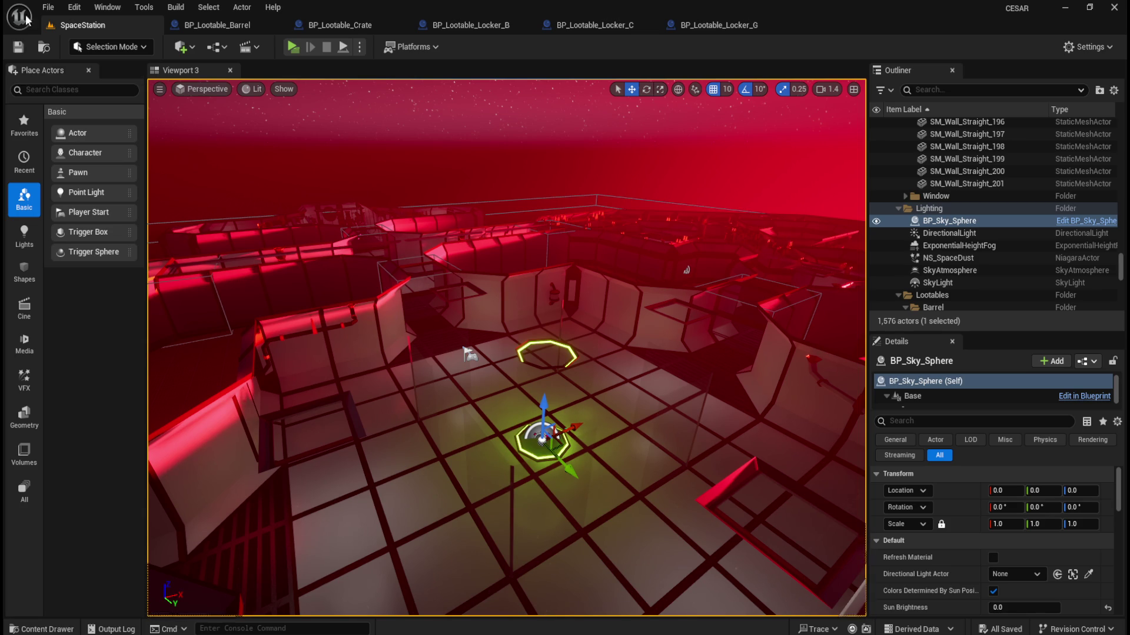
click(734, 25)
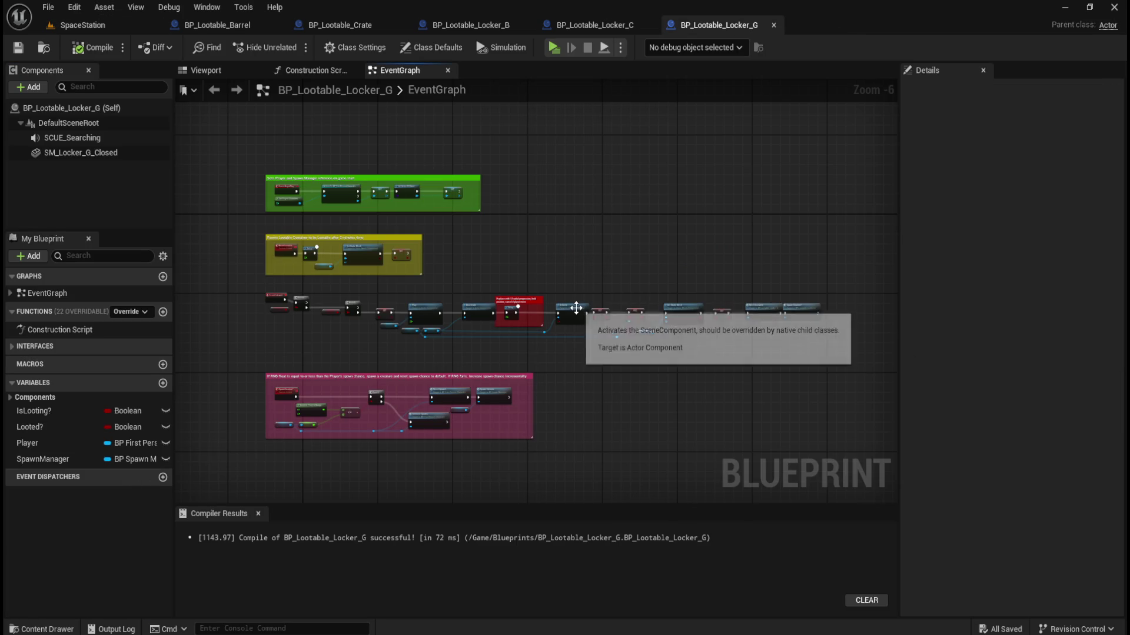
Open BP_Lootable_Locker_Y and copy the SCUE_Searching component name from Locker_G.
scroll(575, 308, up, 1)
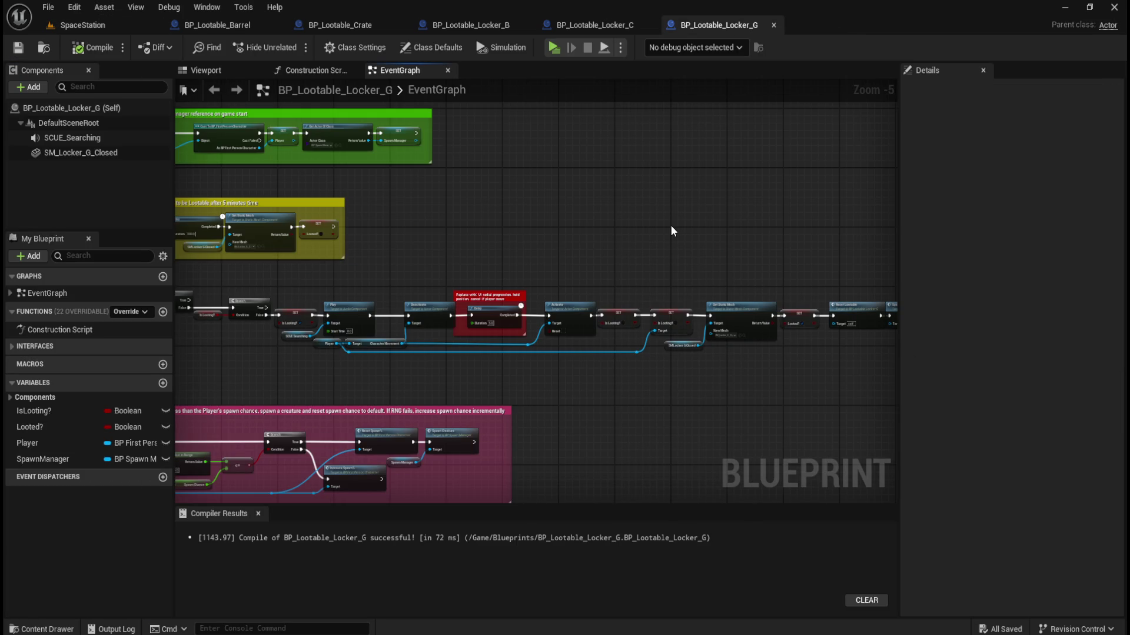
key(ctrl+space)
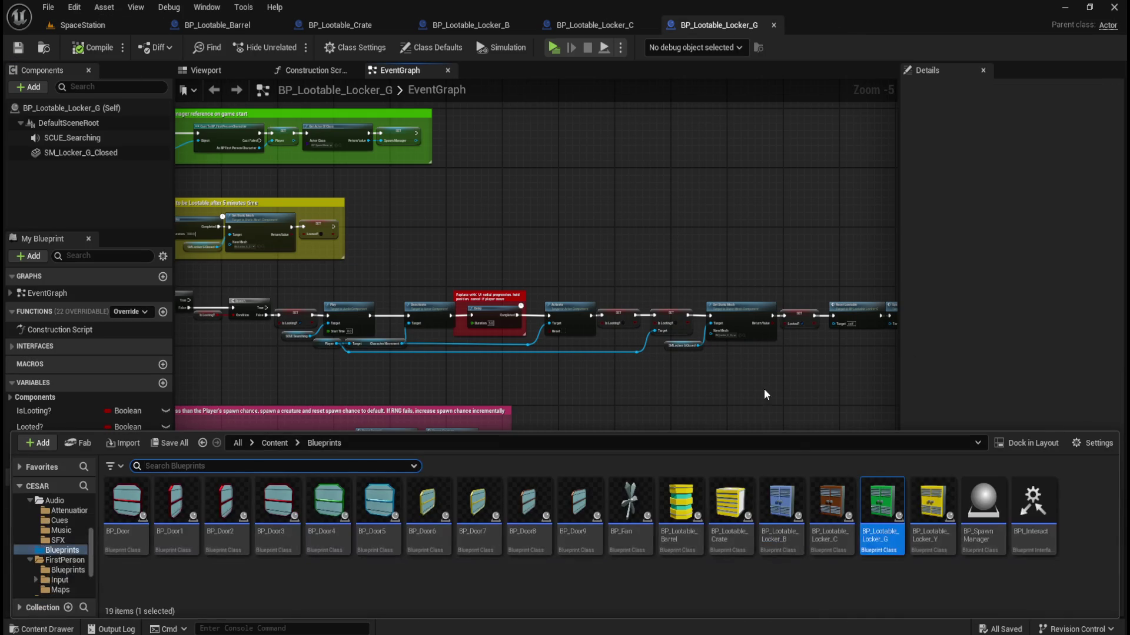
double_click(933, 510)
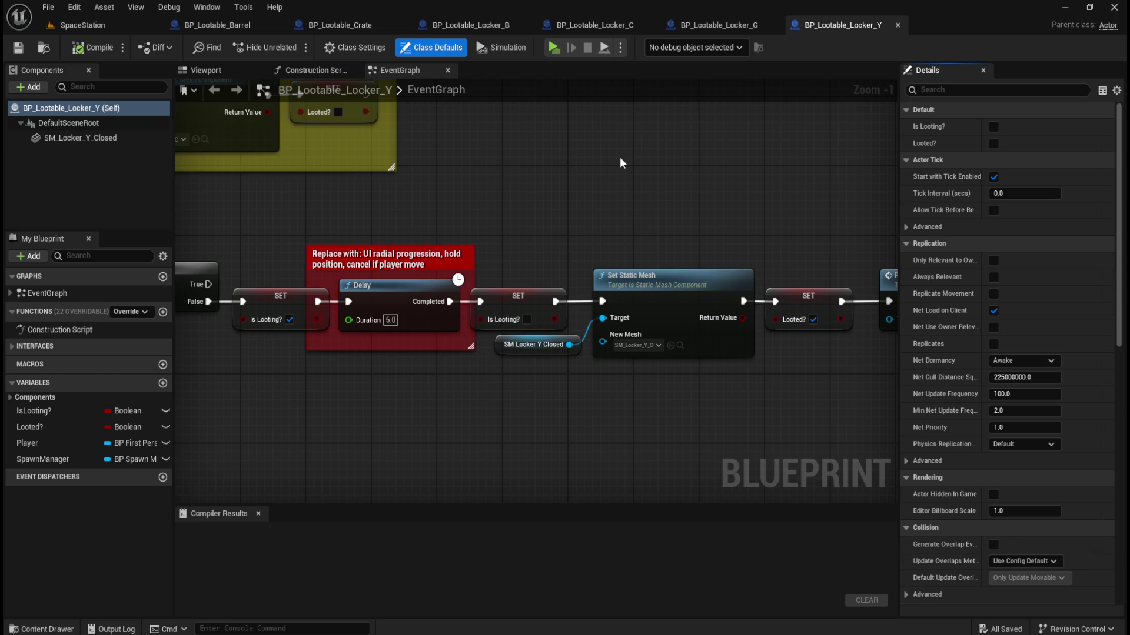
scroll(636, 170, down, 2)
scroll(635, 169, down, 1)
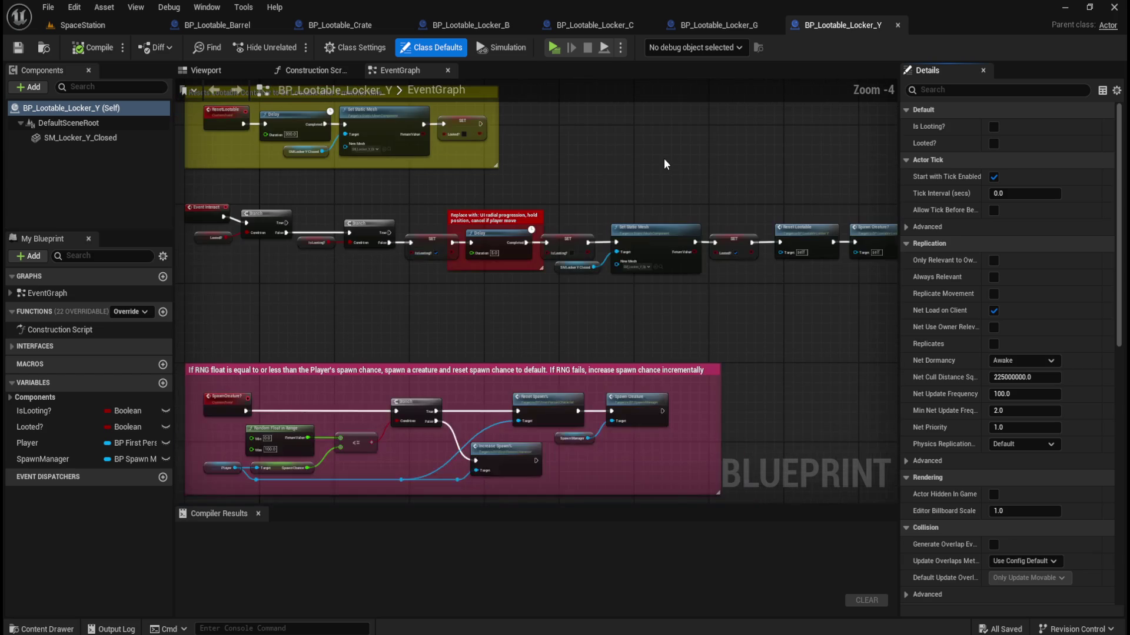
click(718, 24)
click(83, 141)
key(F2)
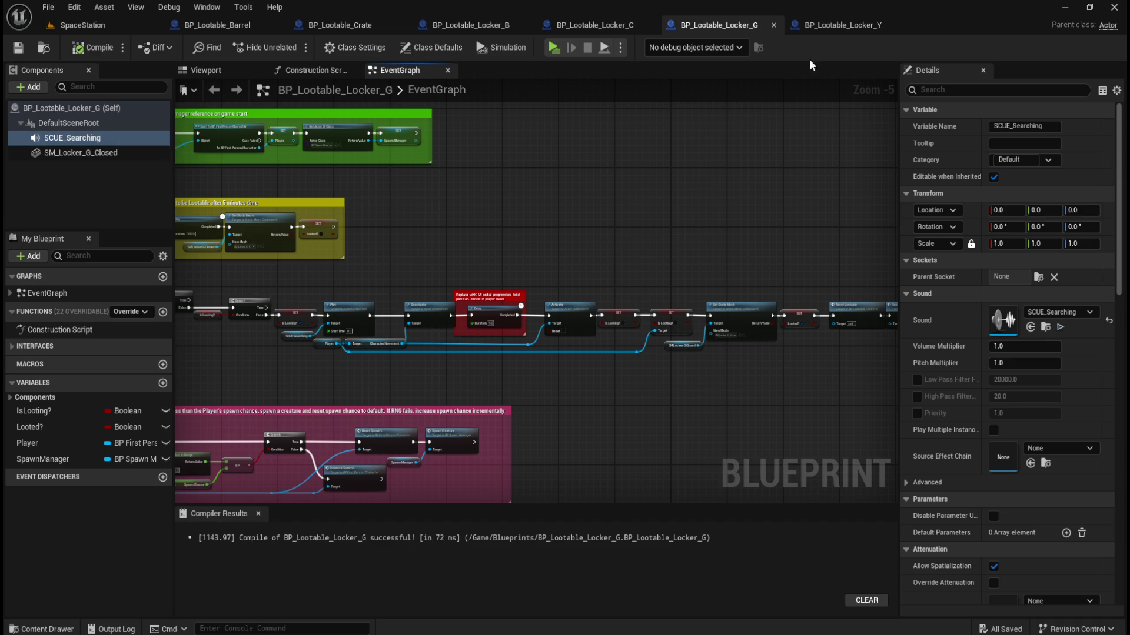
Add an audio component named SCUE_Searching to Locker_Y using the SCUE_Searching sound cue.
click(841, 25)
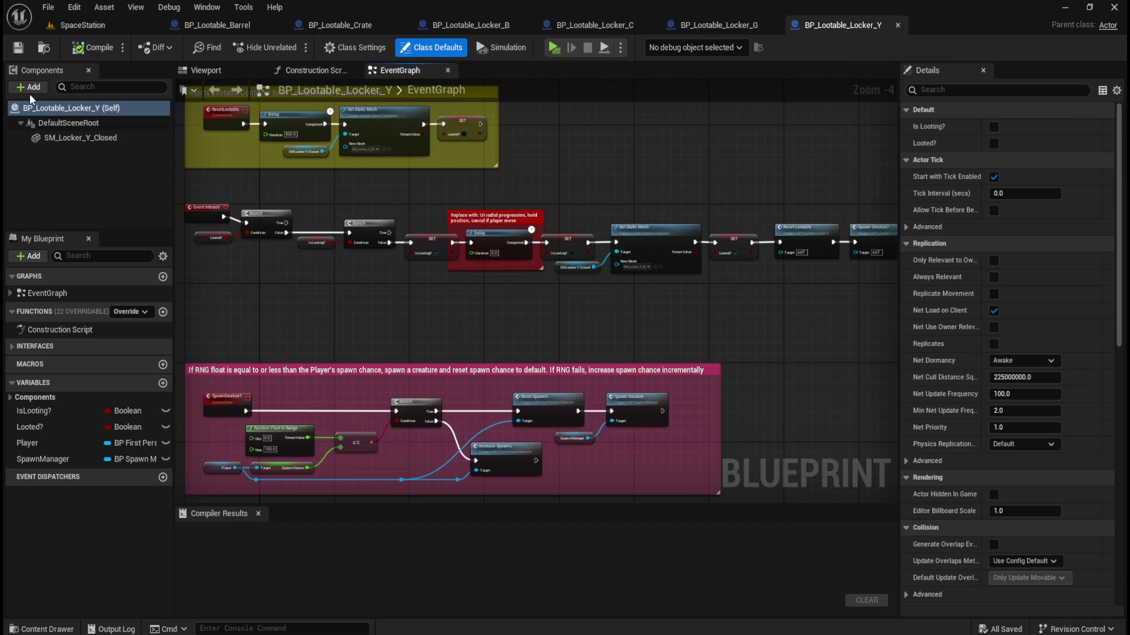
click(29, 88)
click(53, 177)
text(SCUE_Searching)
key(Return)
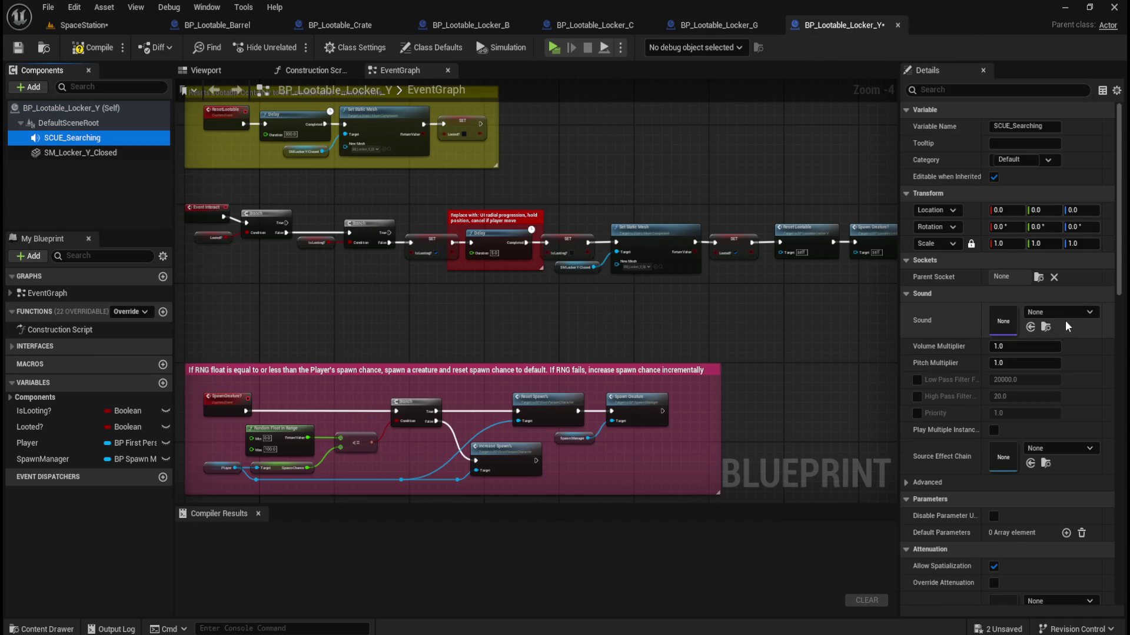
click(1079, 316)
text(searching)
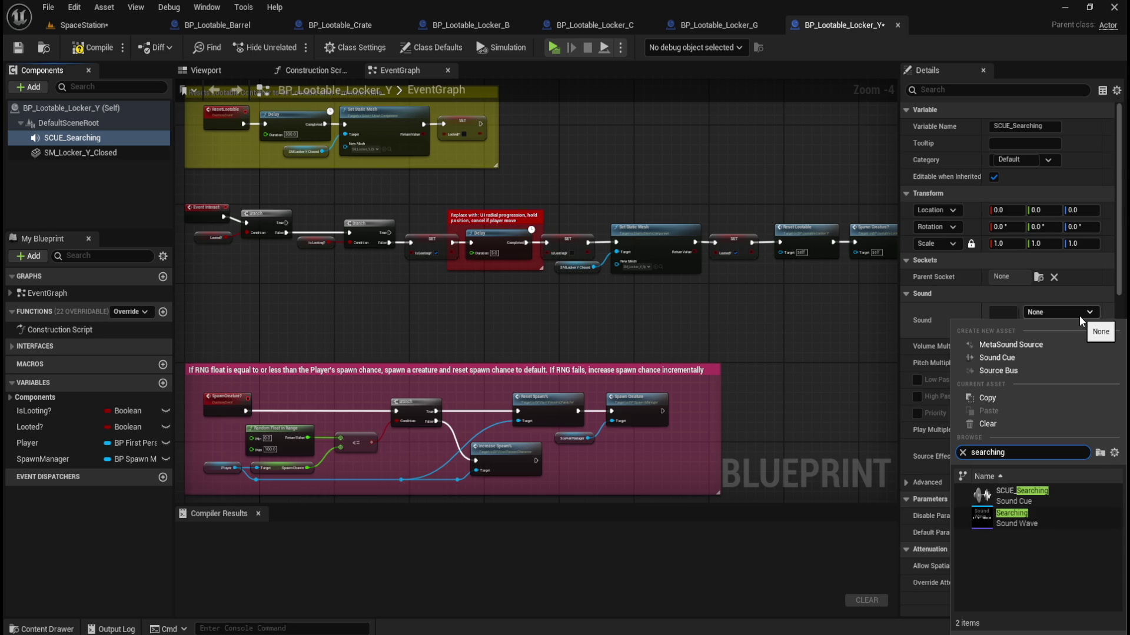
click(1020, 495)
click(1030, 90)
text(auto)
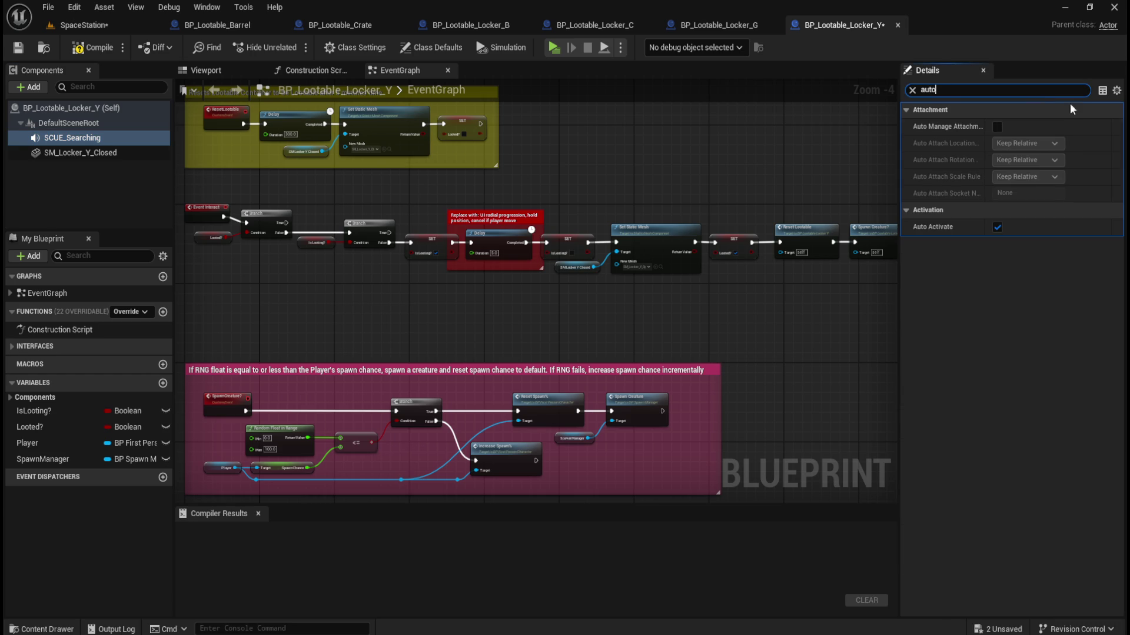
click(912, 90)
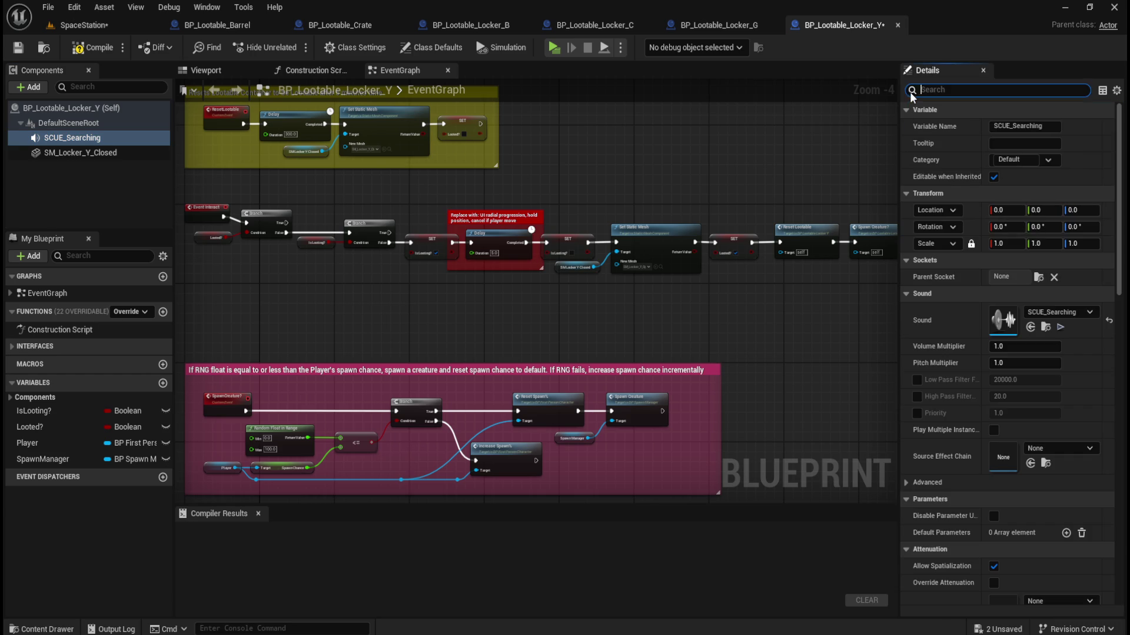
Compile Locker_Y and shift its Delay comment and the following nodes further right.
click(18, 48)
scroll(377, 222, down, 1)
mouse_move(685, 232)
mouse_down()
mouse_move(429, 290)
mouse_move(321, 296)
mouse_up()
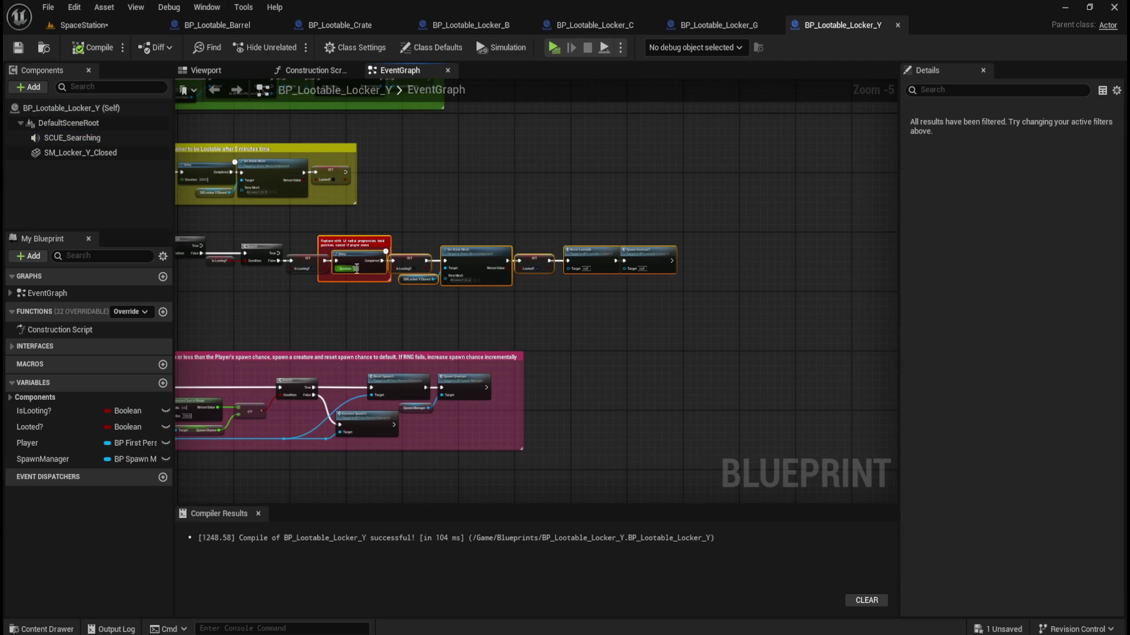
scroll(504, 228, down, 2)
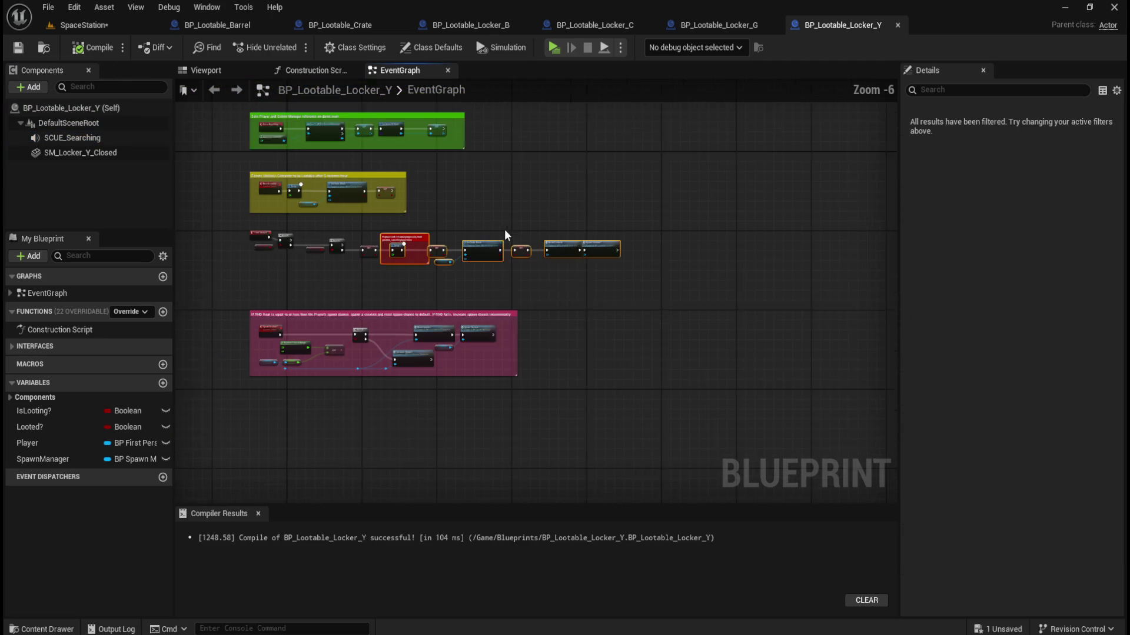
mouse_move(425, 242)
mouse_down()
mouse_move(767, 246)
mouse_move(737, 241)
mouse_up()
click(432, 234)
scroll(456, 223, up, 3)
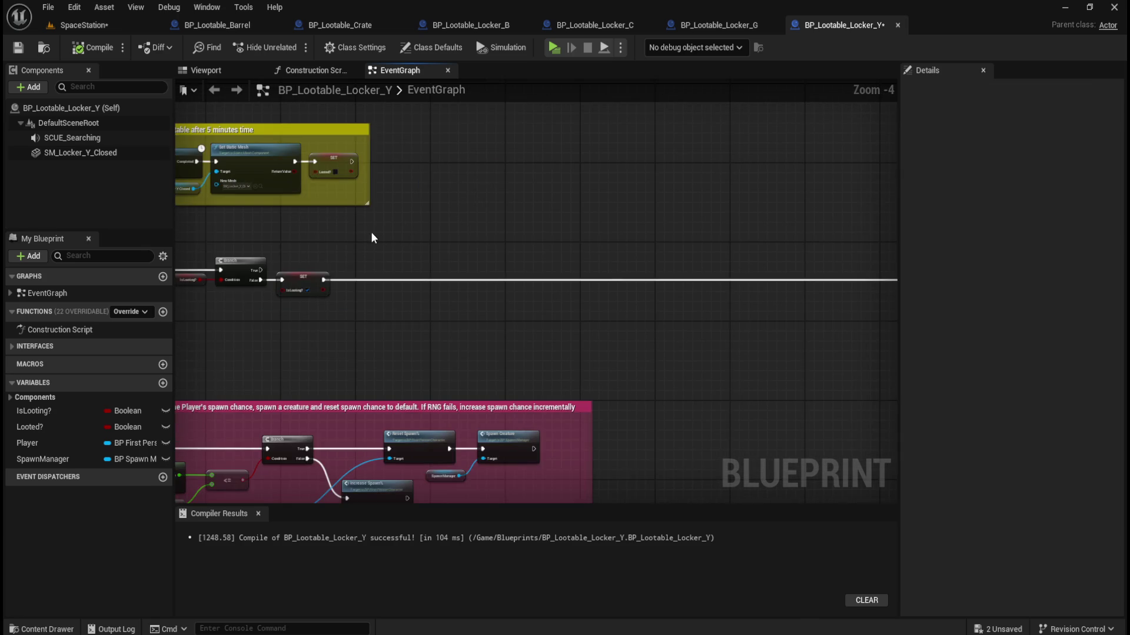
scroll(371, 232, down, 2)
Select Locker_G's Play, Deactivate, Activate, SET and reroute nodes, then return to Locker_Y.
click(715, 21)
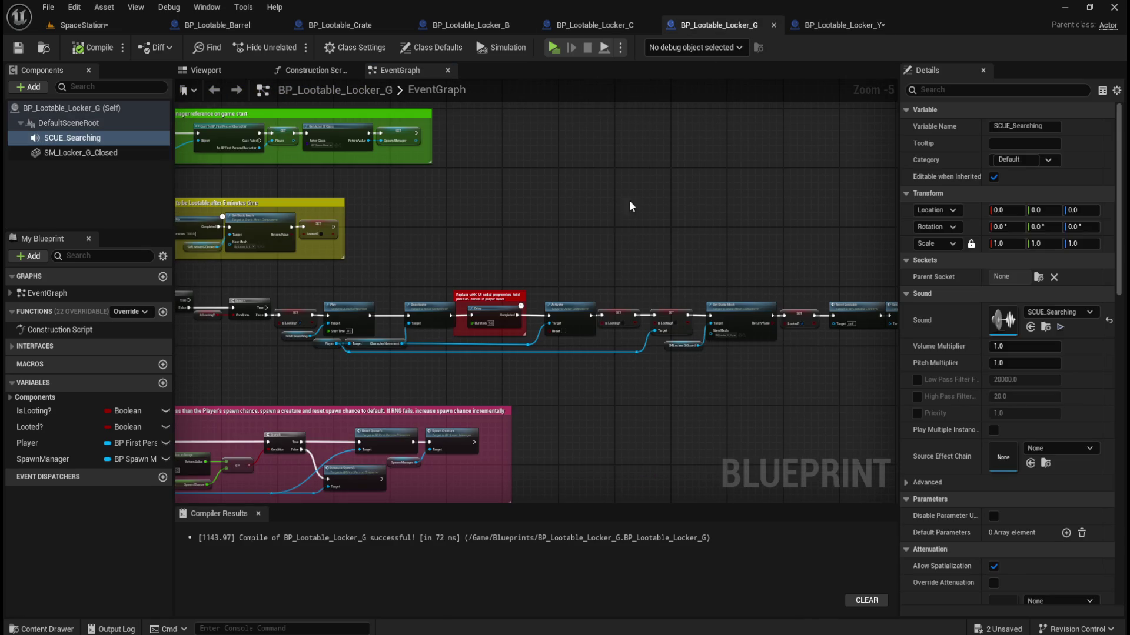
scroll(486, 269, up, 3)
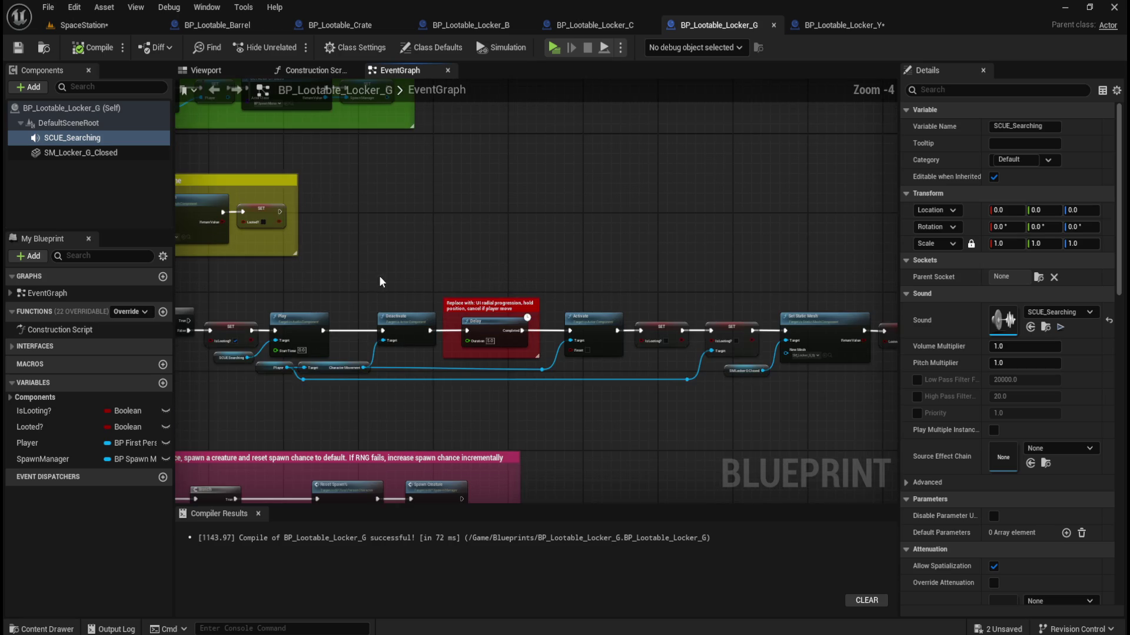
drag(591, 254, 326, 429)
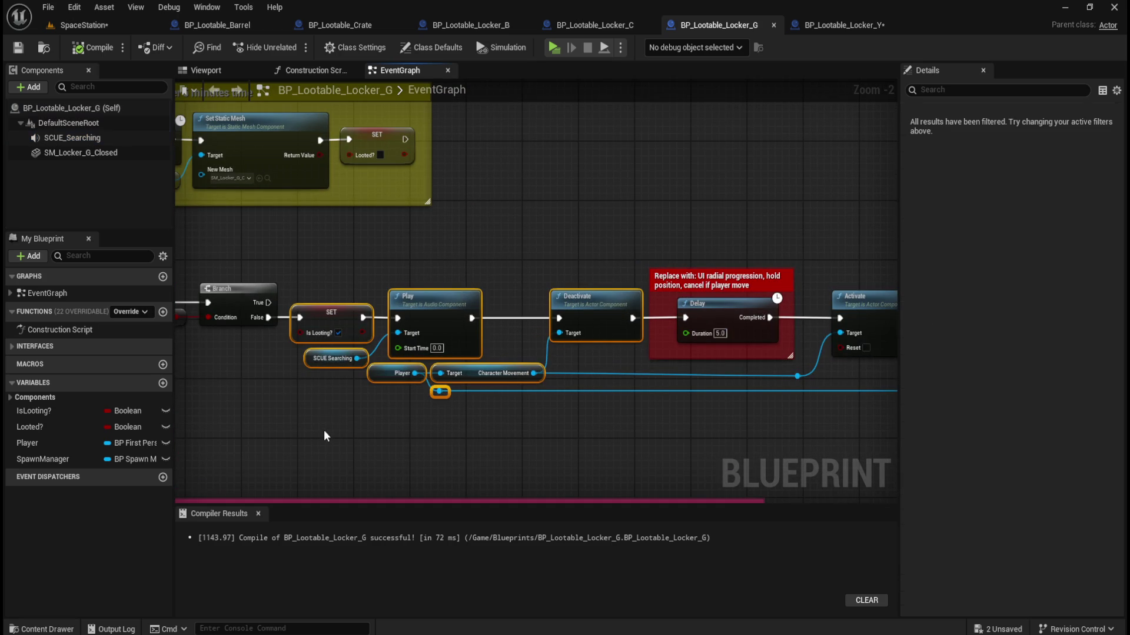
drag(695, 225, 339, 188)
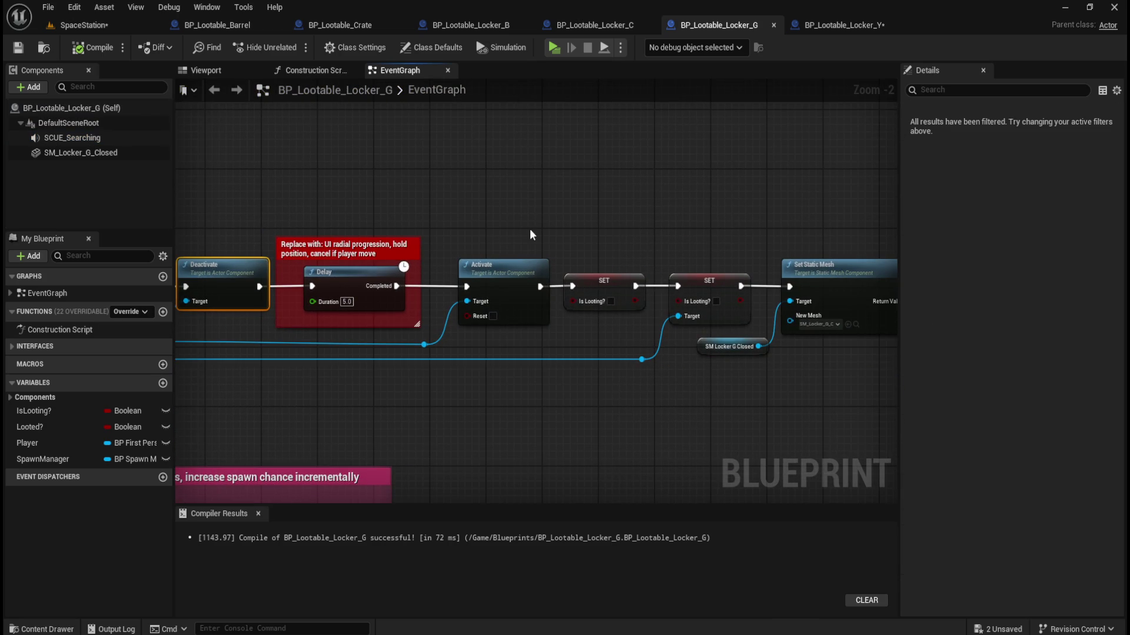
drag(515, 218, 430, 348)
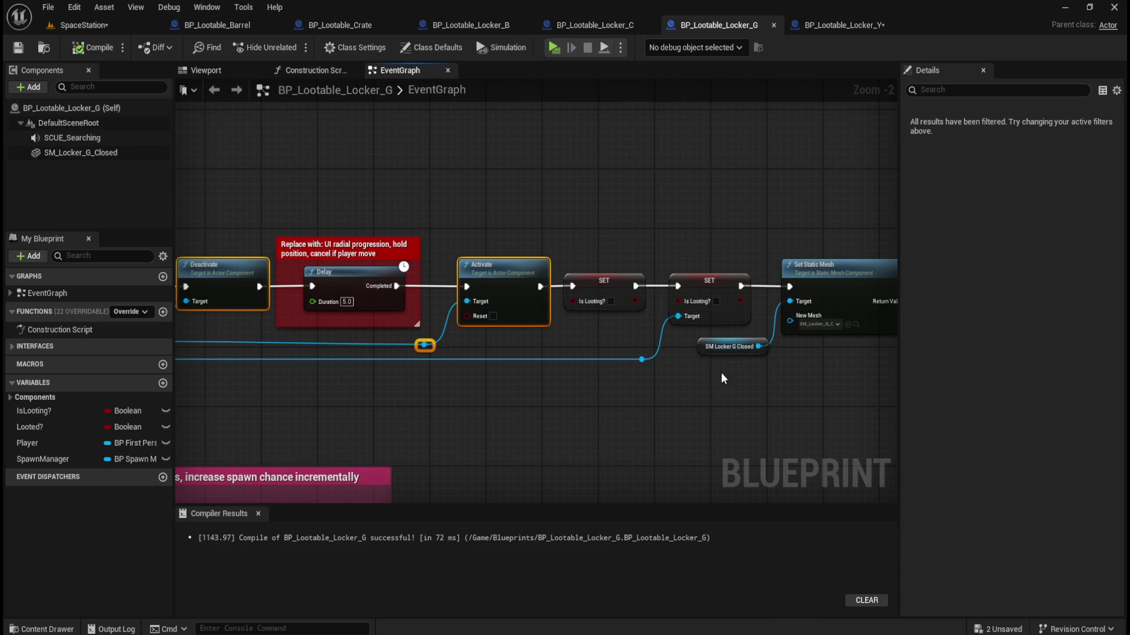
drag(685, 246, 655, 376)
drag(618, 336, 647, 365)
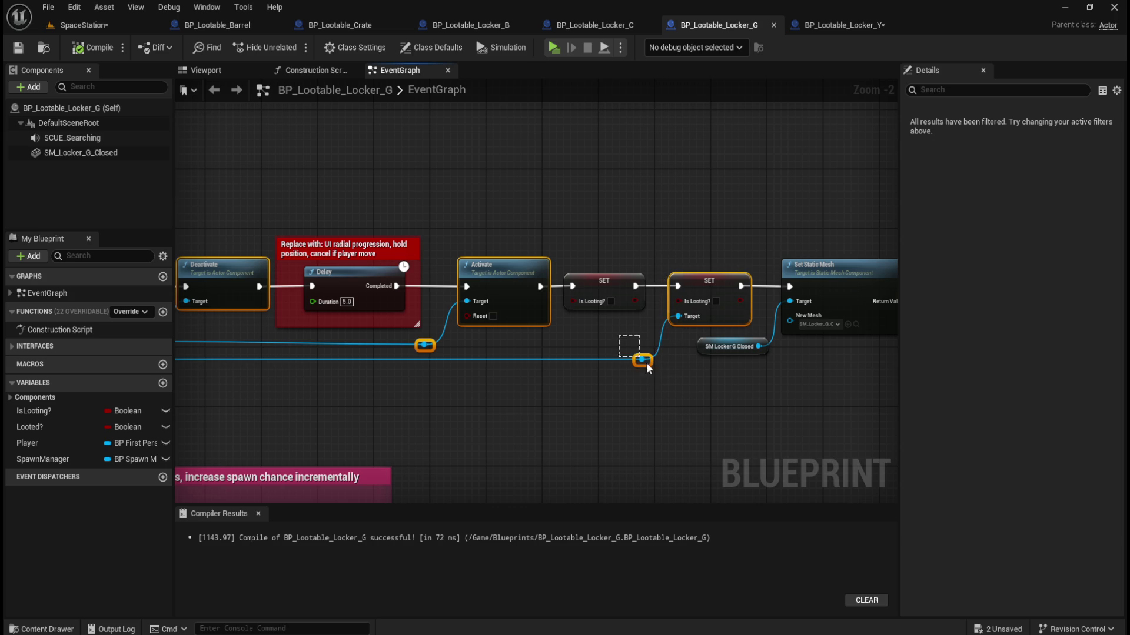
scroll(645, 371, down, 2)
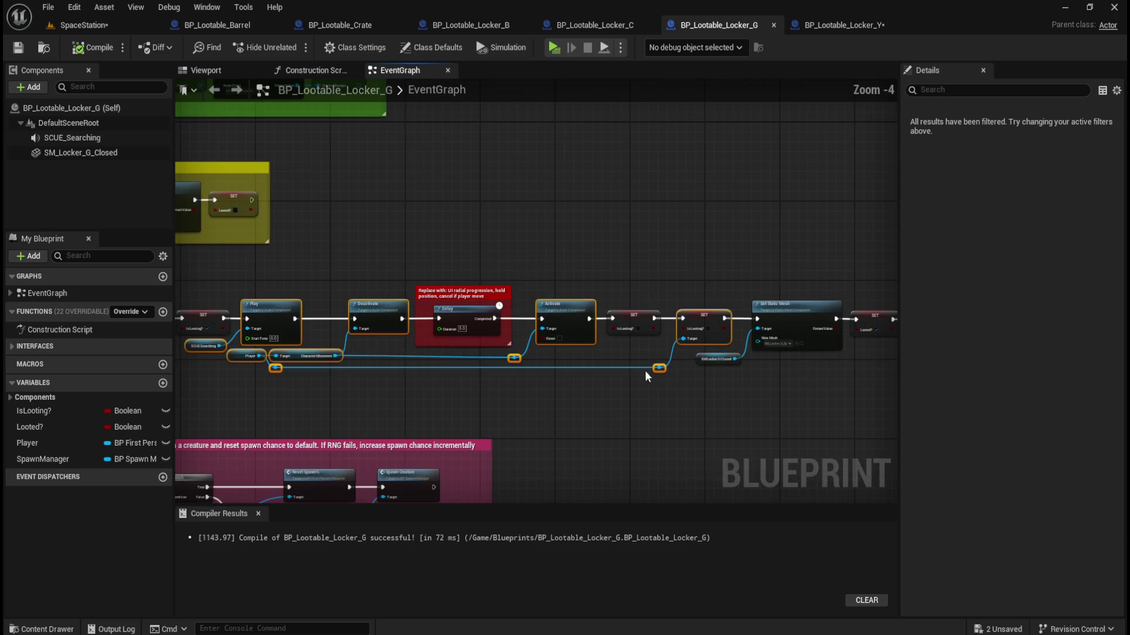
drag(645, 166, 516, 159)
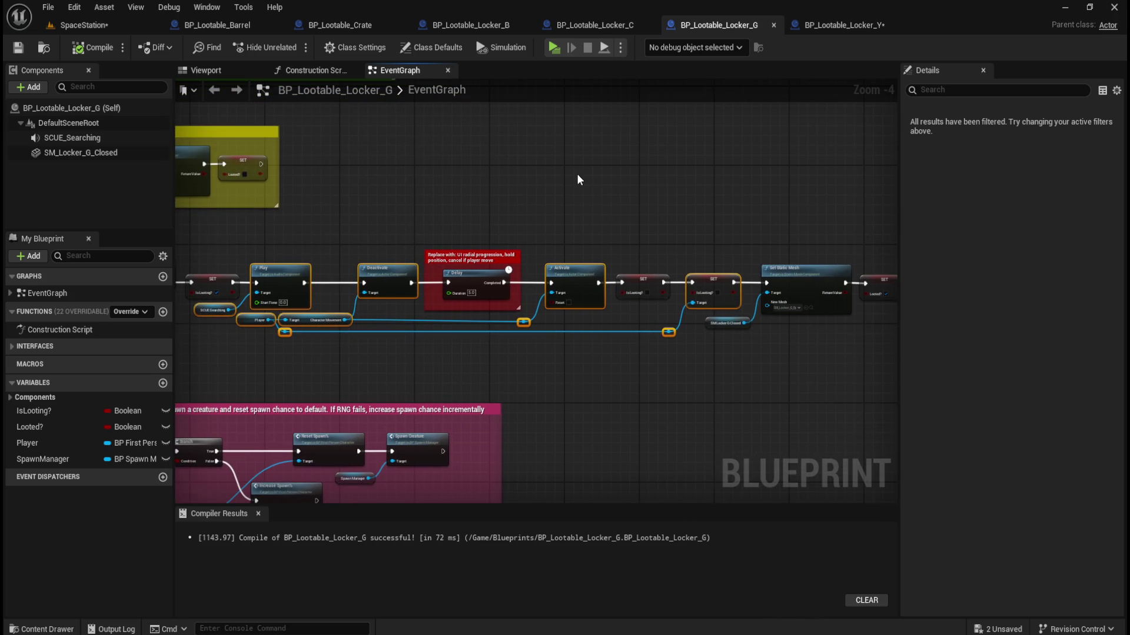
click(838, 24)
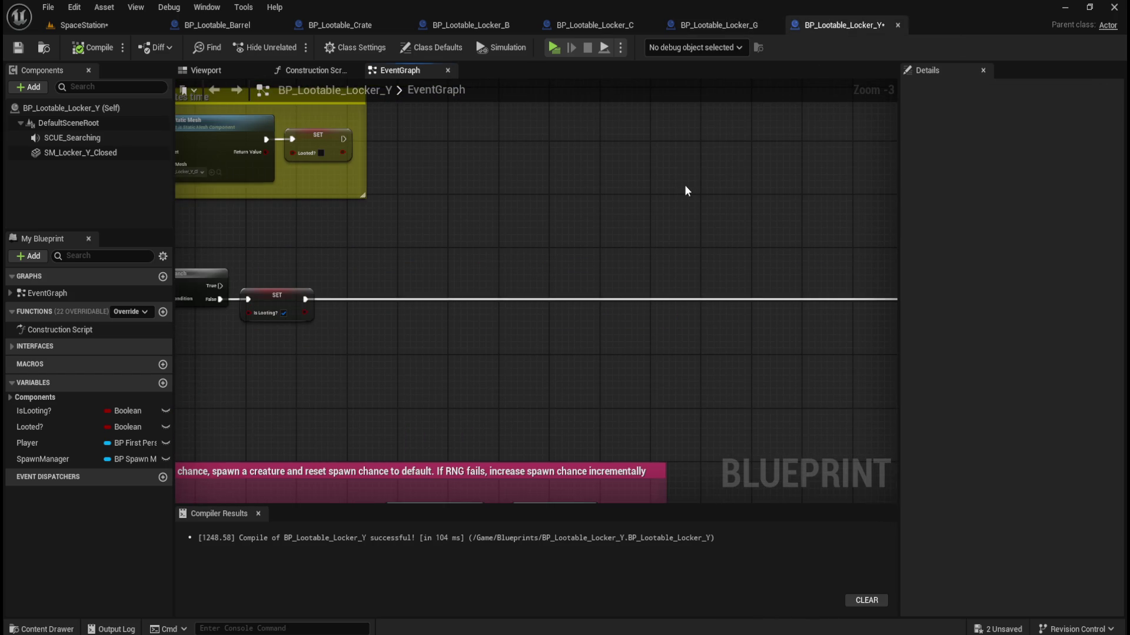
Paste the copied chain into Locker_Y and line it up after the SET node.
key(ctrl+v)
mouse_move(432, 210)
mouse_down()
mouse_move(411, 266)
mouse_move(318, 184)
mouse_move(667, 212)
mouse_move(451, 230)
mouse_up()
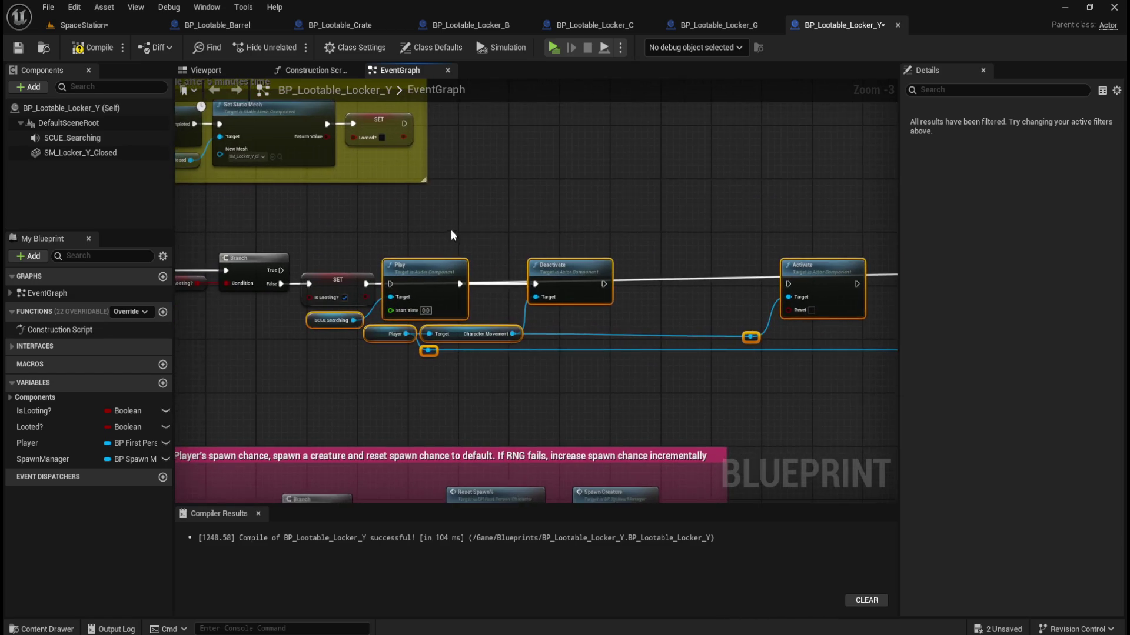
scroll(451, 236, up, 3)
click(468, 232)
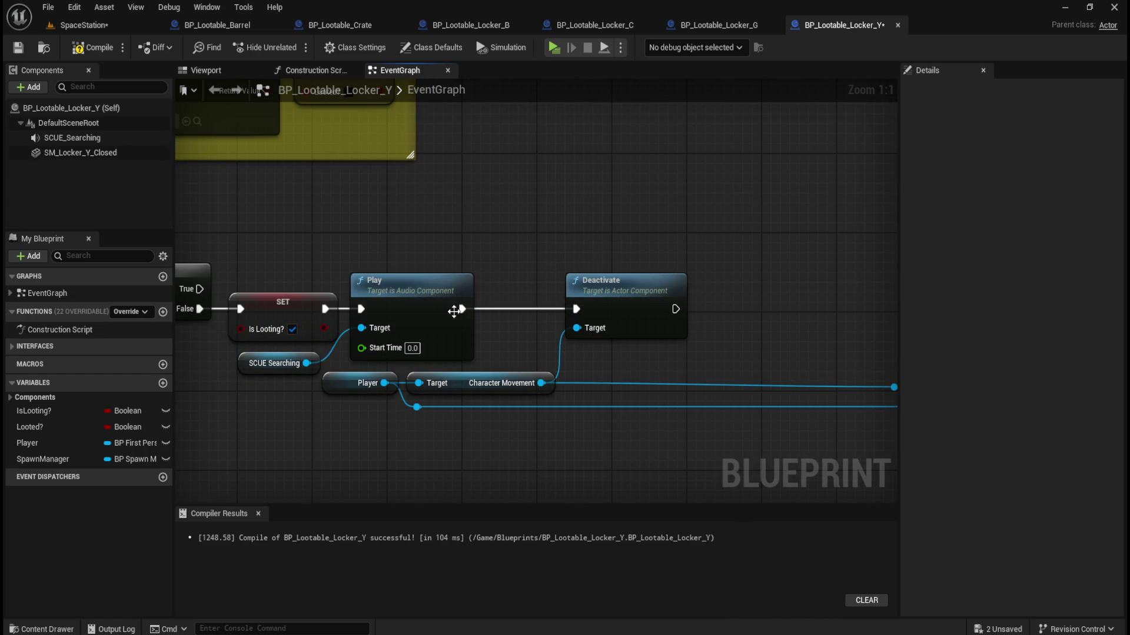
scroll(750, 292, down, 4)
Move the Delay comment between Deactivate and Activate and wire Deactivate into Delay.
mouse_move(749, 291)
mouse_down()
mouse_move(433, 265)
mouse_move(380, 280)
mouse_up()
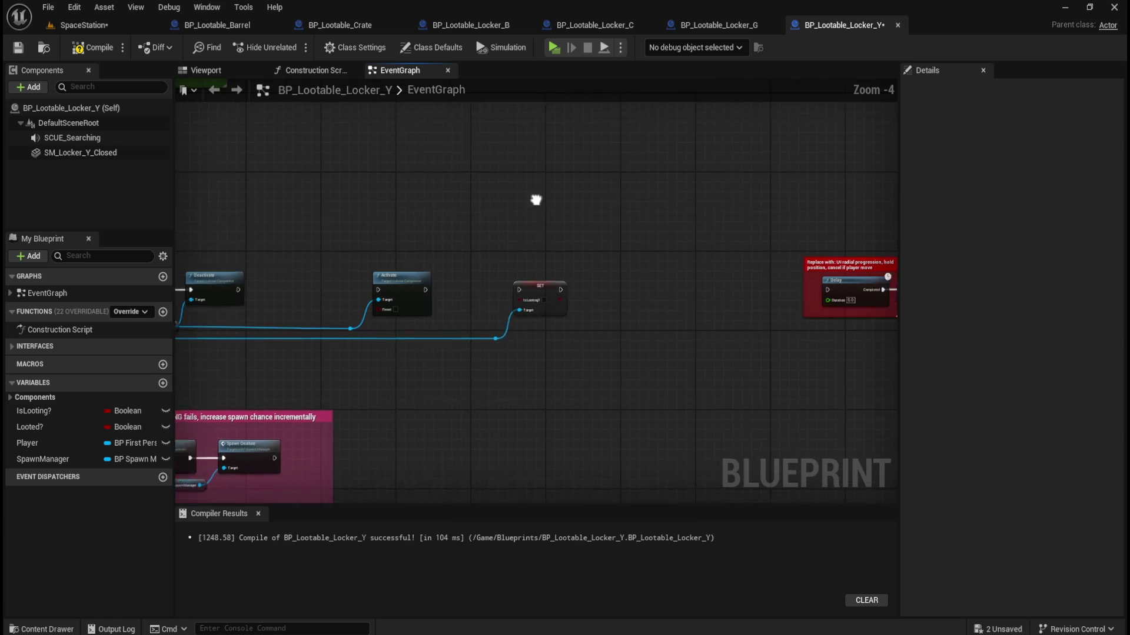
mouse_move(712, 254)
mouse_down()
mouse_move(330, 262)
mouse_move(688, 268)
mouse_move(562, 273)
mouse_up()
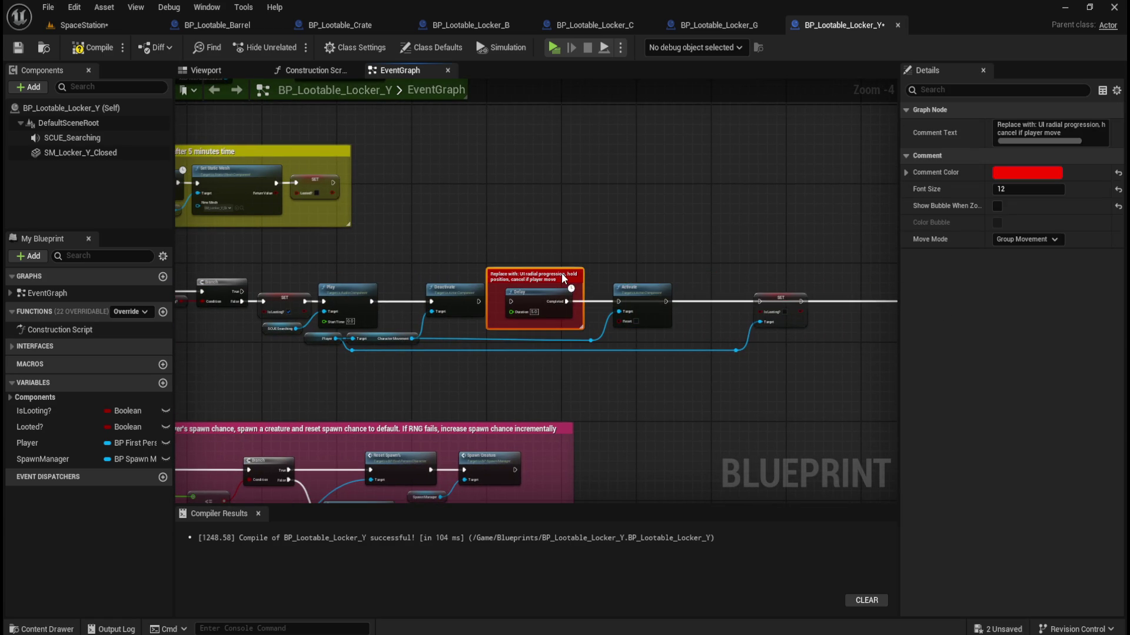
scroll(498, 227, up, 2)
click(485, 241)
drag(475, 329, 523, 329)
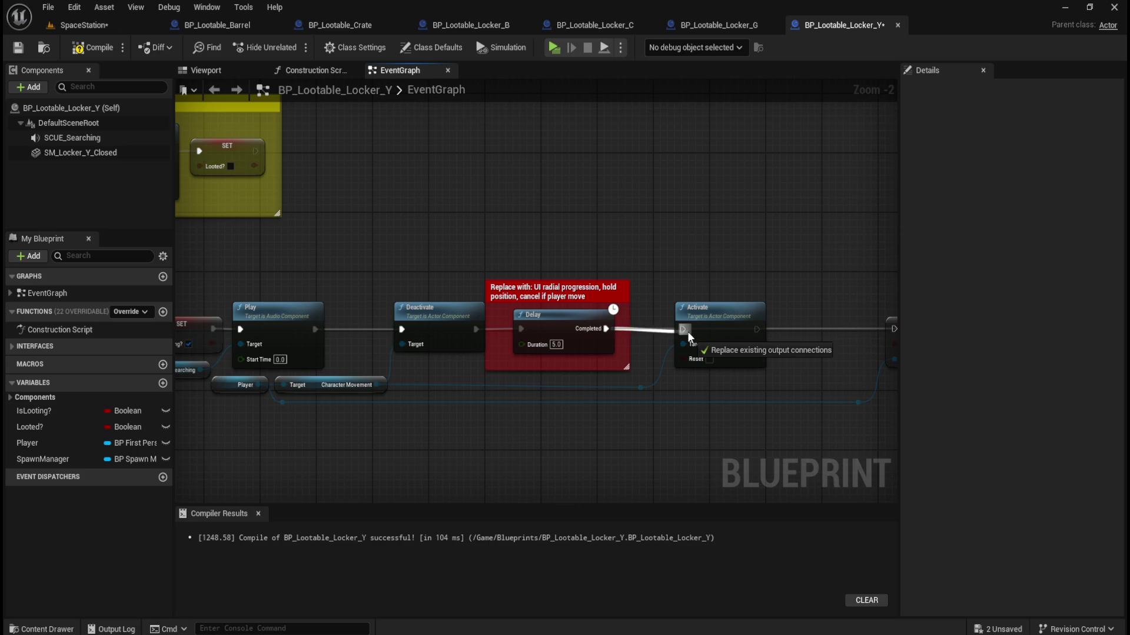
Reposition the SET Is Looting? node and wire the SET nodes through to Set Static Mesh.
mouse_move(805, 302)
mouse_down()
mouse_move(669, 271)
mouse_move(698, 217)
mouse_move(494, 213)
mouse_up()
mouse_move(603, 235)
mouse_down()
mouse_move(655, 293)
mouse_move(317, 297)
mouse_move(461, 257)
mouse_move(842, 294)
mouse_move(443, 288)
mouse_move(549, 289)
mouse_up()
click(473, 249)
drag(709, 302, 310, 288)
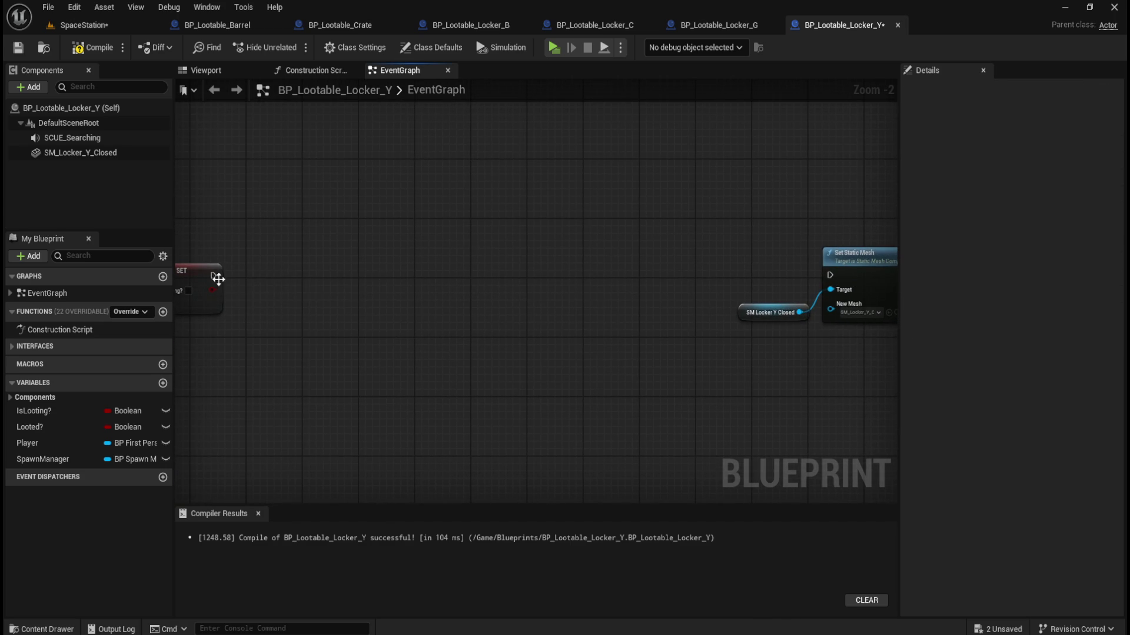
drag(215, 275, 827, 272)
drag(783, 347, 259, 350)
Pull the five closing nodes in beside the chain, then compile and save Locker_Y.
mouse_move(775, 178)
mouse_down()
mouse_move(636, 369)
mouse_move(255, 376)
mouse_up()
scroll(353, 361, down, 2)
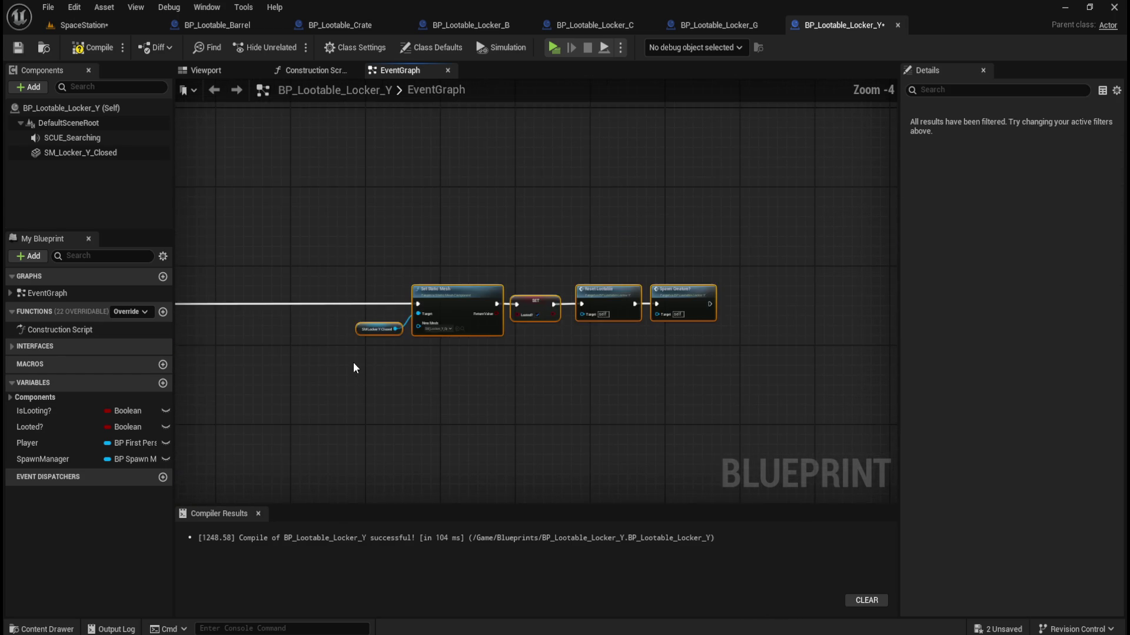
drag(353, 361, 772, 335)
mouse_move(845, 265)
mouse_down()
mouse_move(559, 279)
mouse_move(536, 264)
mouse_move(500, 270)
mouse_up()
mouse_move(431, 344)
mouse_down()
mouse_move(439, 306)
mouse_move(421, 315)
mouse_up()
click(520, 347)
scroll(491, 268, up, 3)
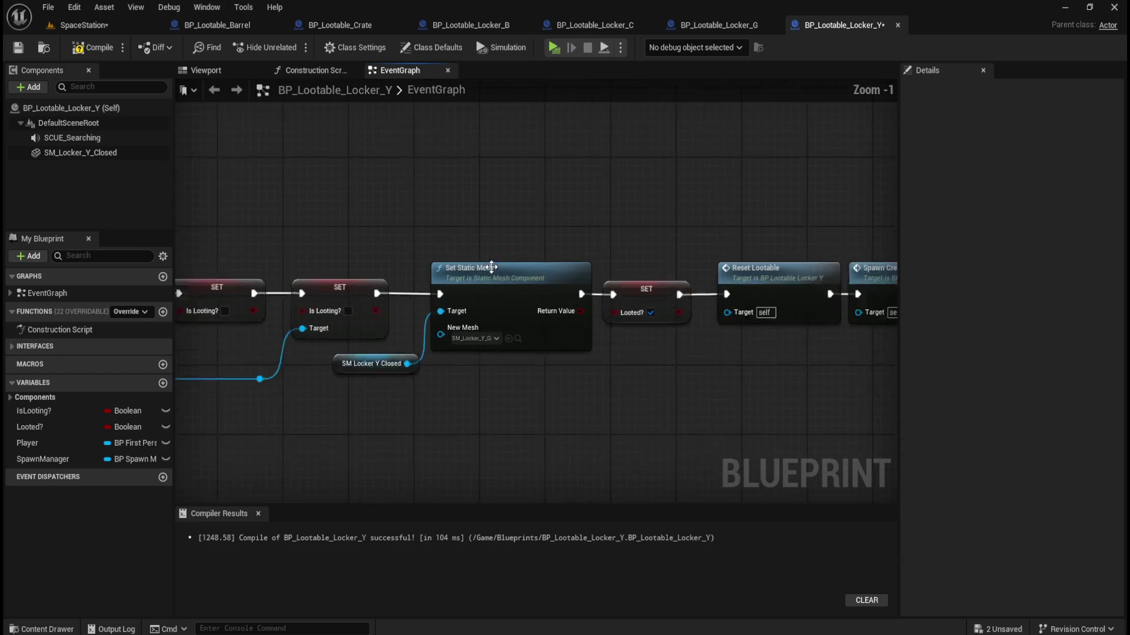
scroll(492, 268, up, 1)
click(92, 47)
click(18, 48)
Straighten the Player and Character Movement wires with Q and tidy the Delay comment.
drag(531, 179, 795, 176)
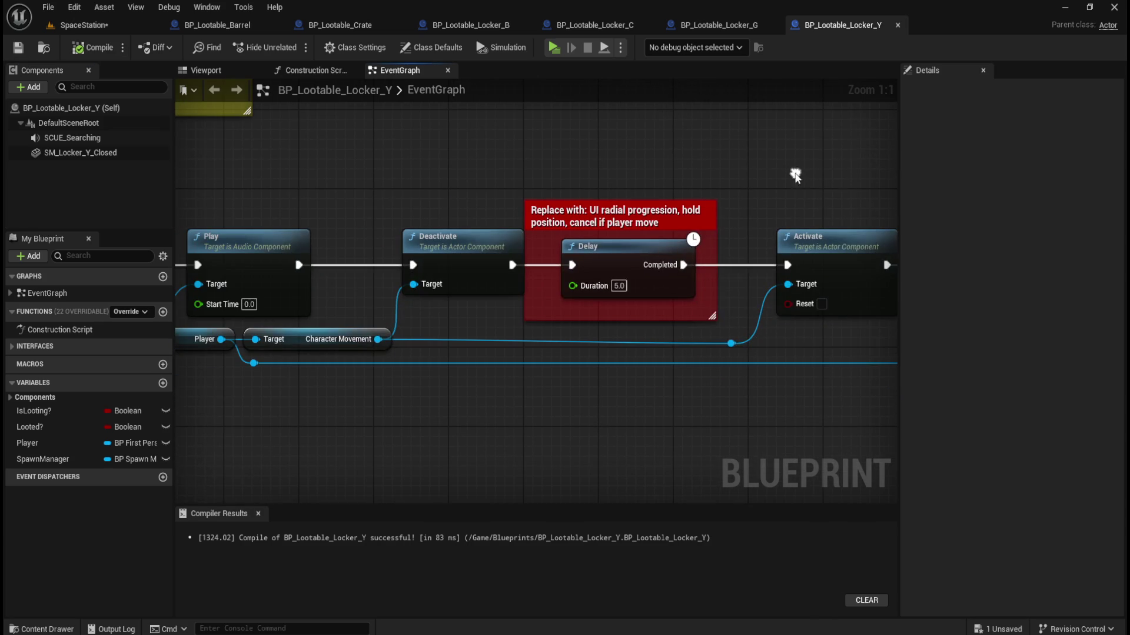
mouse_move(761, 347)
mouse_down()
mouse_move(730, 373)
mouse_move(826, 337)
mouse_move(612, 353)
mouse_move(234, 354)
mouse_up()
key(q)
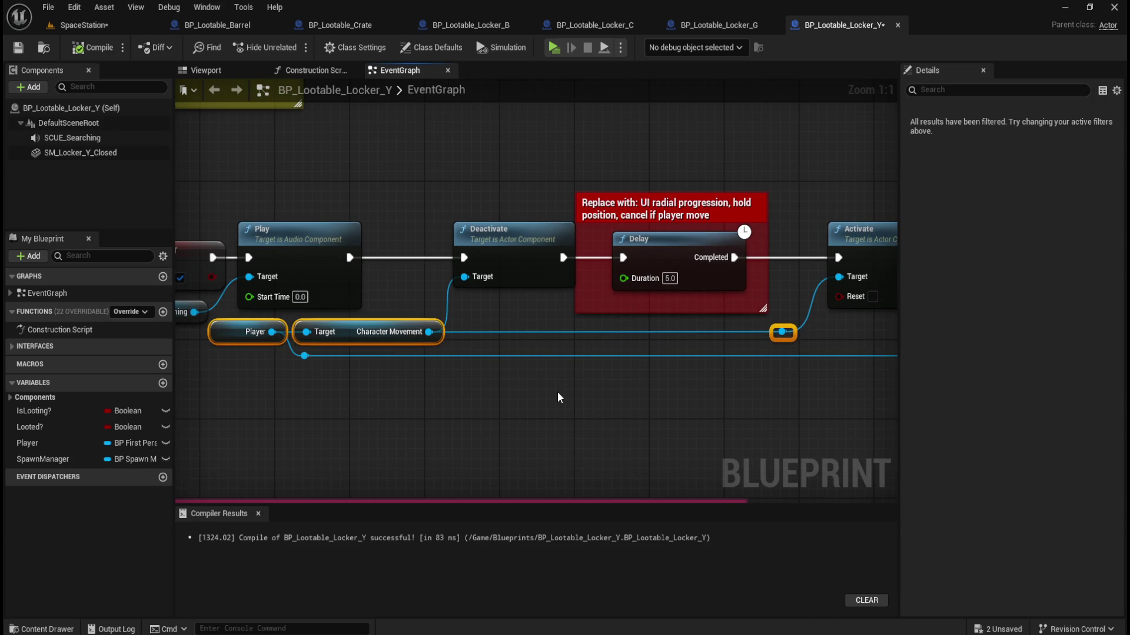
click(559, 399)
drag(549, 163, 554, 235)
click(649, 218)
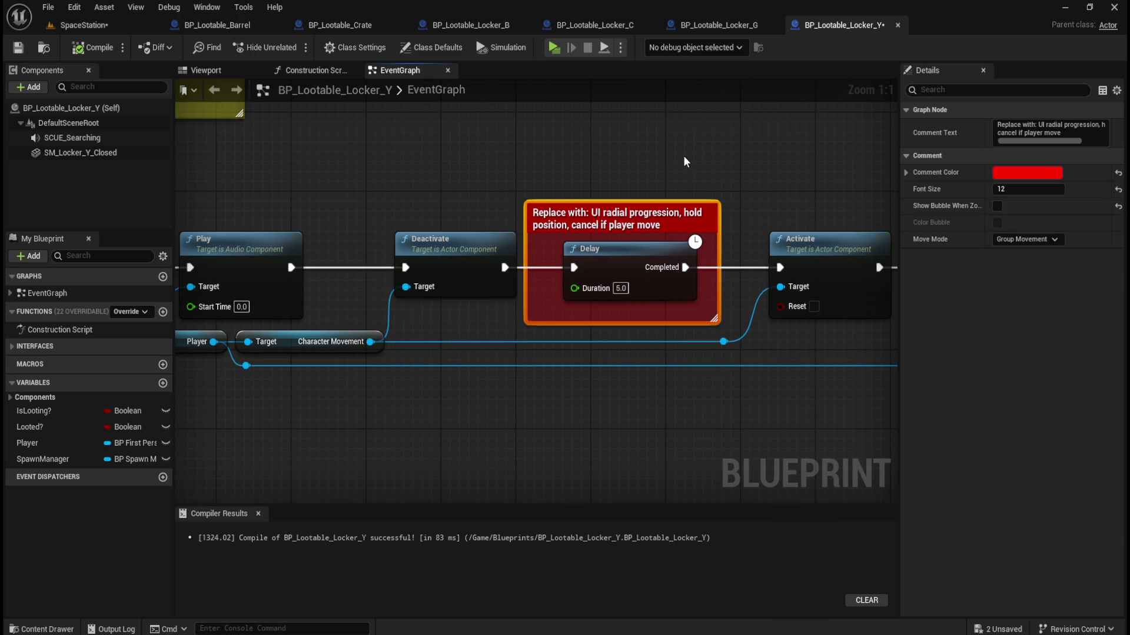
click(627, 146)
scroll(533, 219, down, 3)
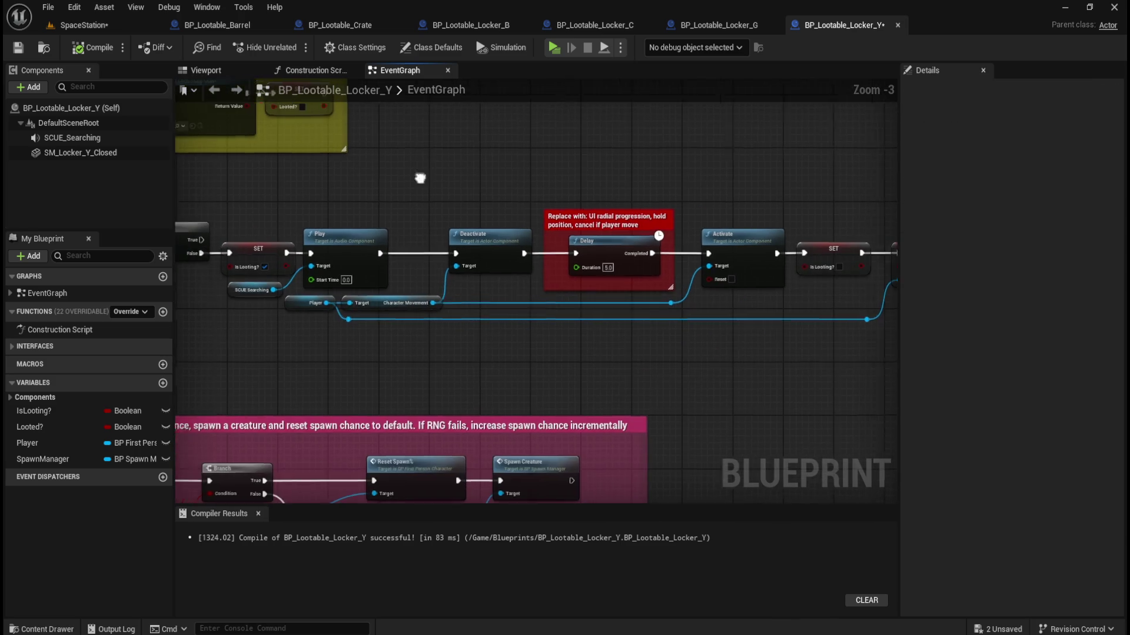
scroll(372, 253, up, 2)
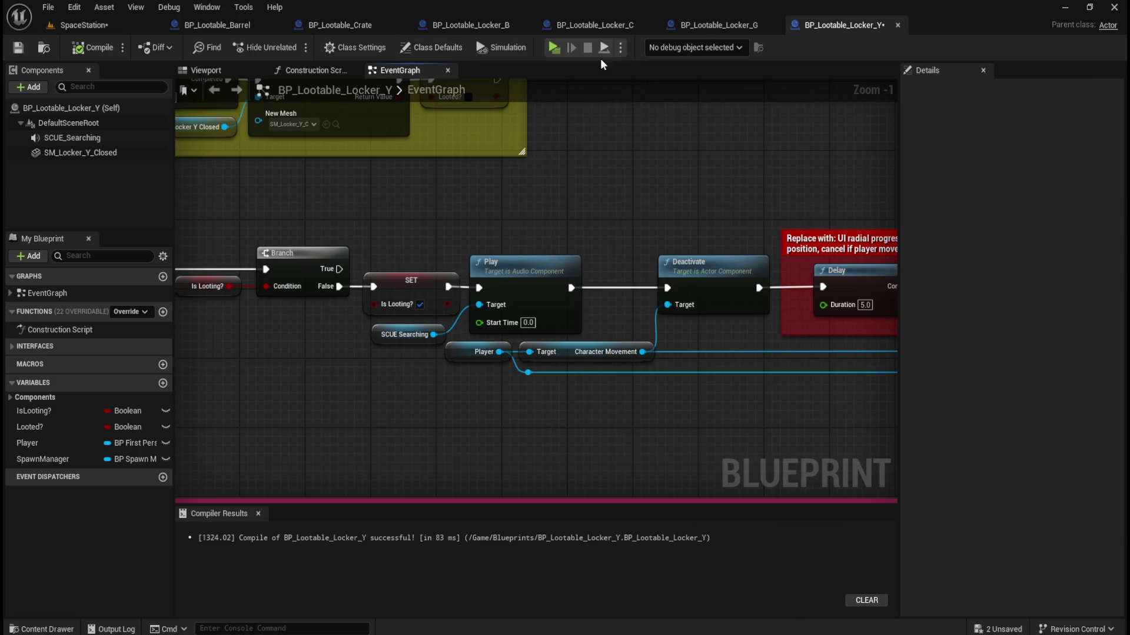
click(718, 25)
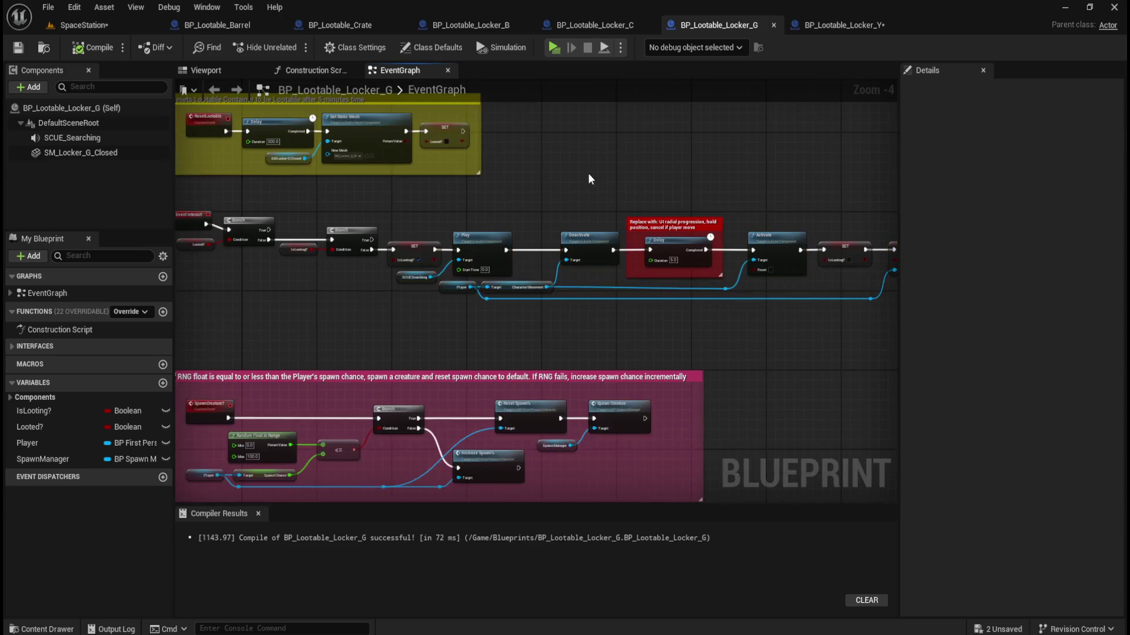
Compare Locker_Y's Delay and SET nodes against Locker_G's Activate and SET nodes.
scroll(417, 246, up, 2)
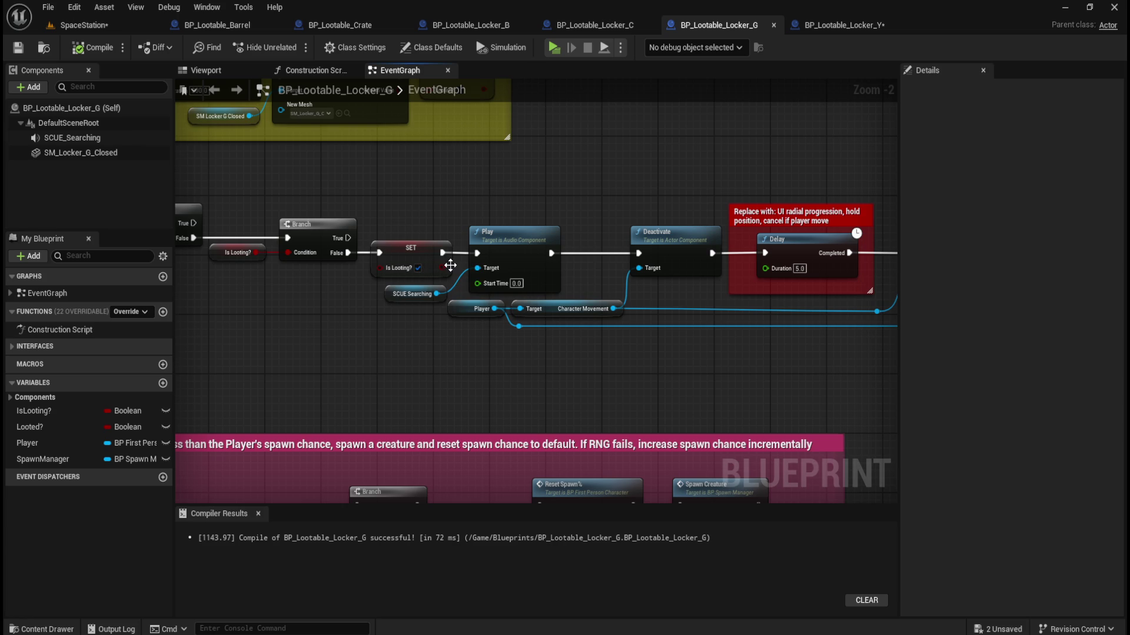
click(840, 25)
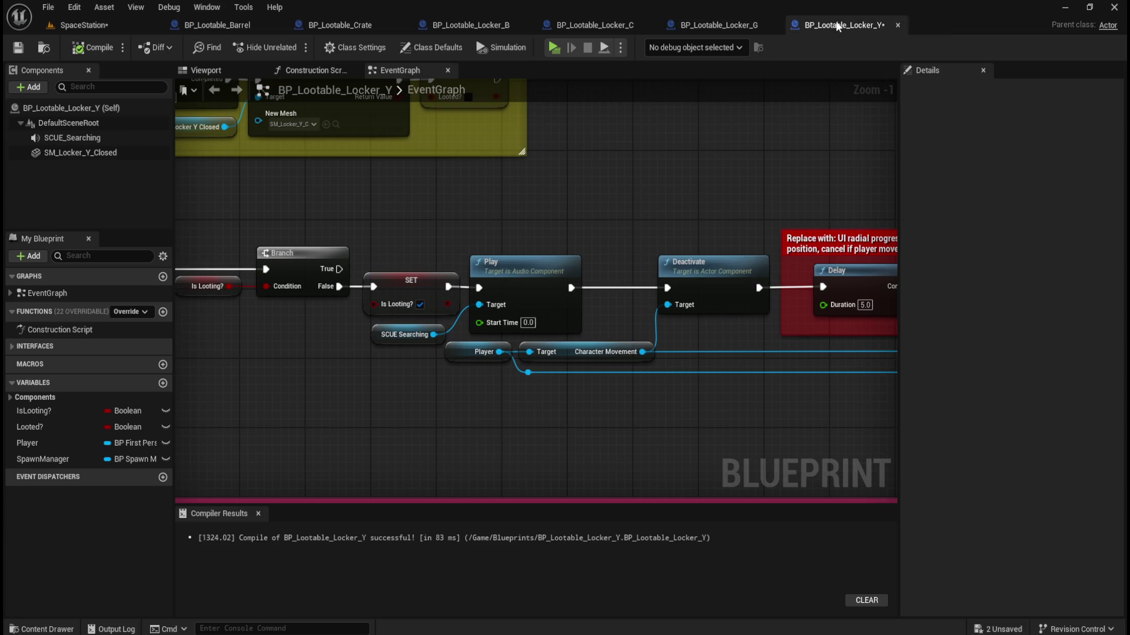
click(718, 25)
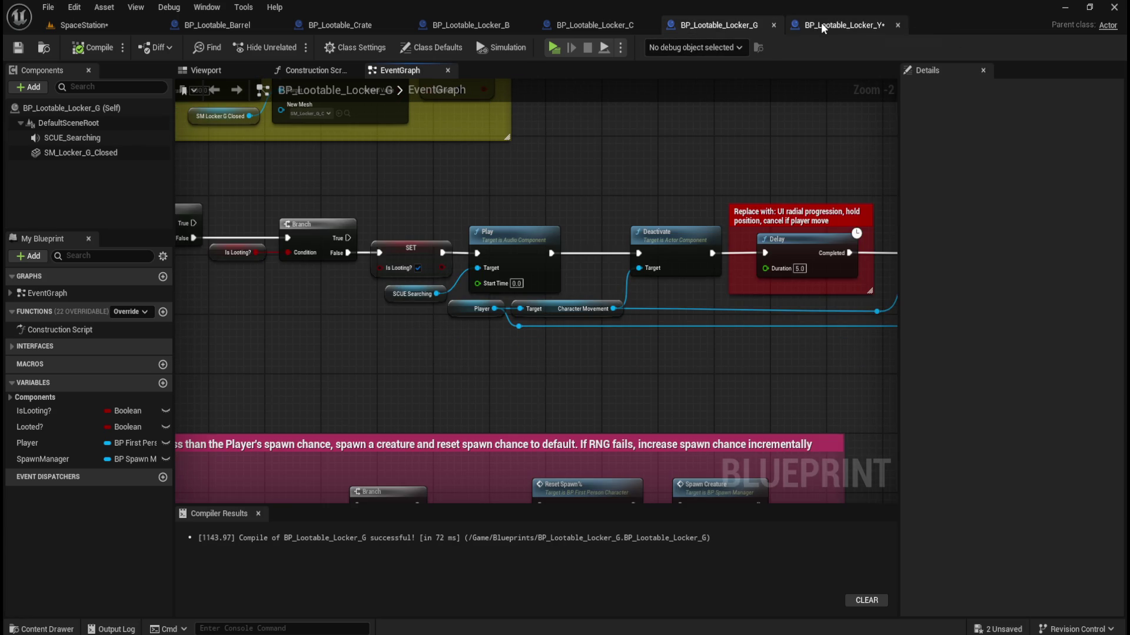
click(821, 24)
drag(774, 143, 378, 181)
click(712, 24)
drag(806, 177, 379, 180)
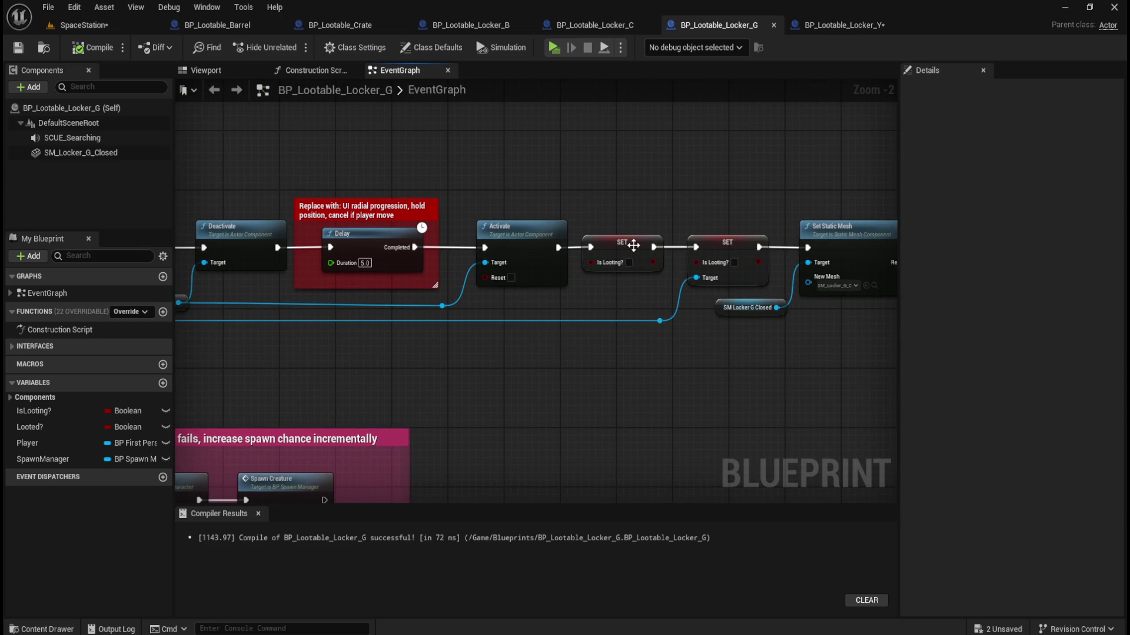
click(845, 24)
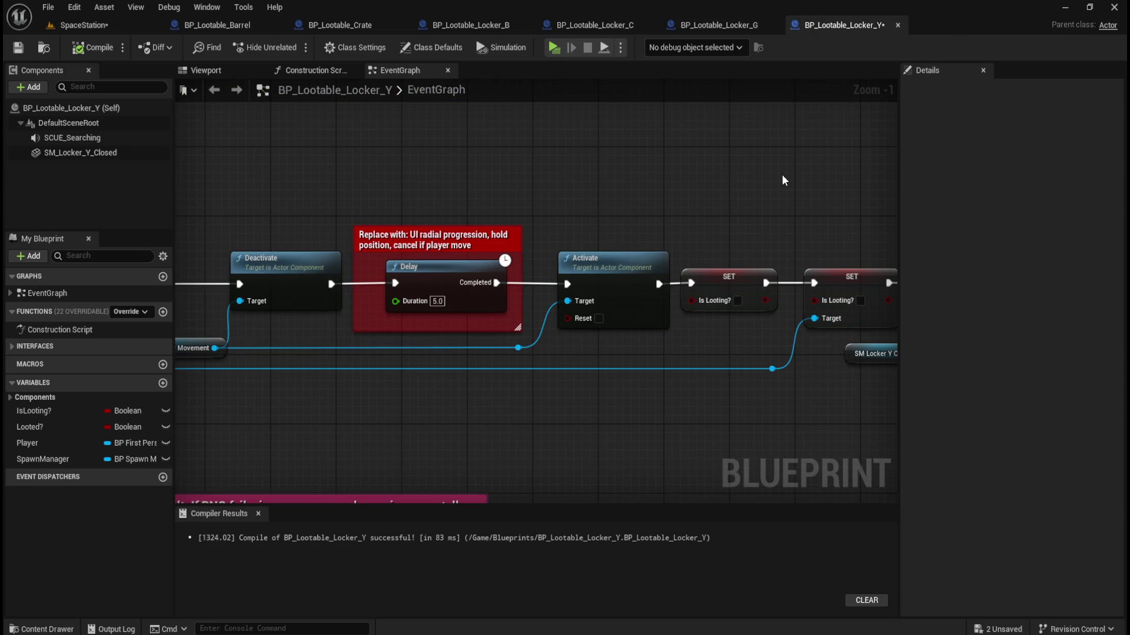
Compile and save Locker_Y, then frame all its comment boxes.
click(93, 47)
click(18, 48)
scroll(616, 211, down, 2)
scroll(616, 206, down, 3)
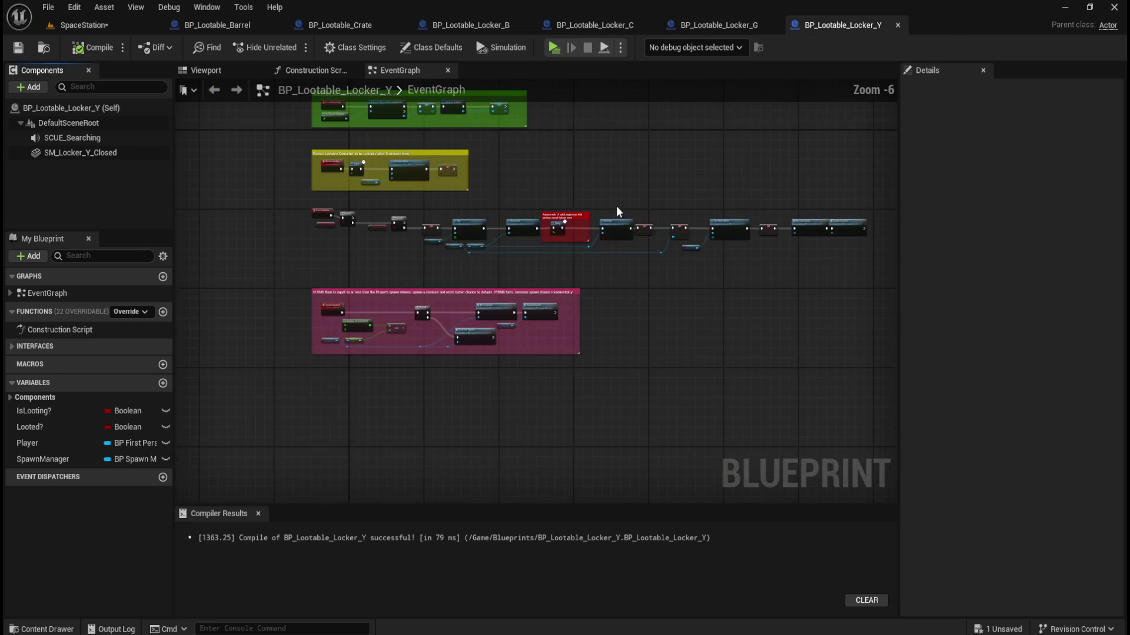
mouse_move(659, 184)
mouse_down()
mouse_move(645, 269)
mouse_move(627, 271)
mouse_up()
Compare Locker_G's comment boxes against the Locker_Y and Locker_C graphs.
click(719, 25)
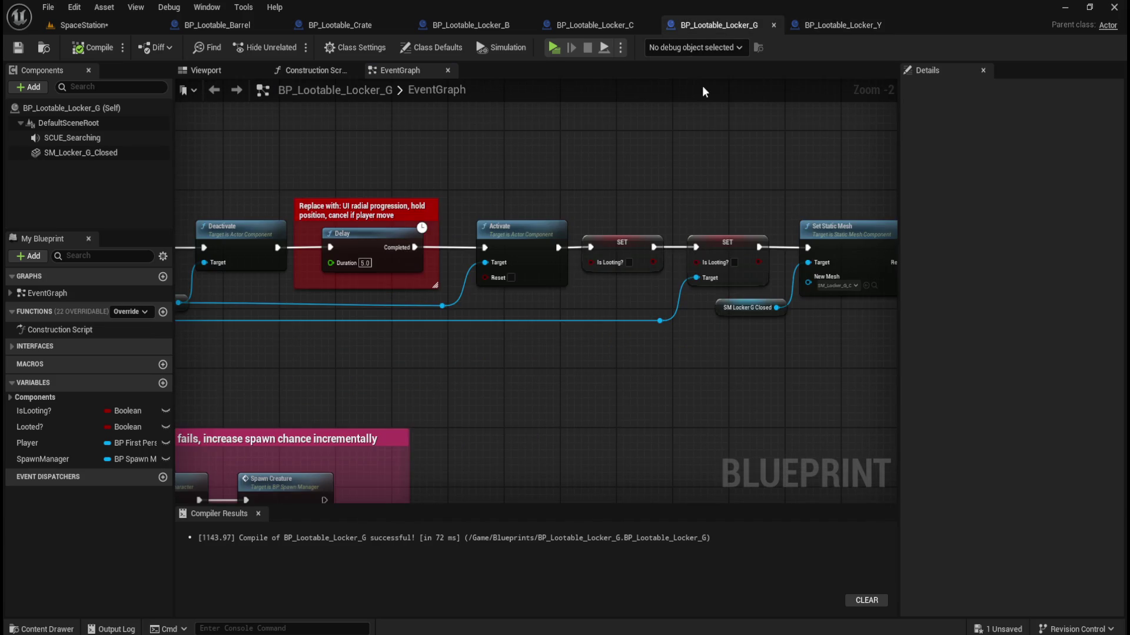
scroll(556, 178, down, 4)
scroll(612, 206, down, 2)
scroll(612, 205, up, 1)
mouse_move(604, 184)
mouse_down()
mouse_move(580, 269)
mouse_move(606, 257)
mouse_up()
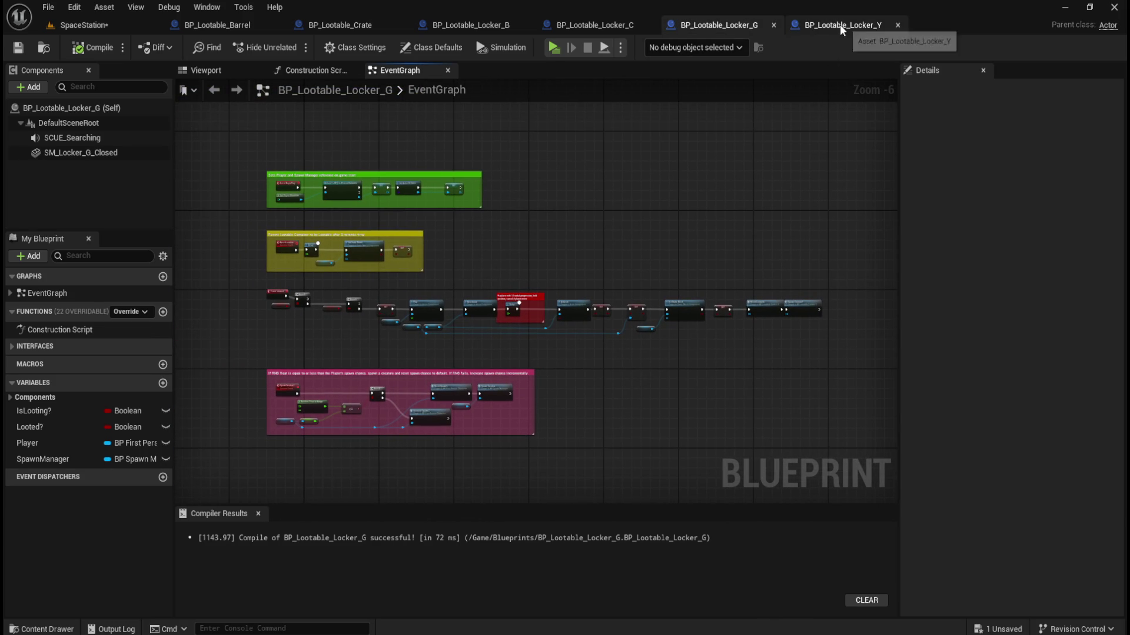
click(839, 24)
click(707, 21)
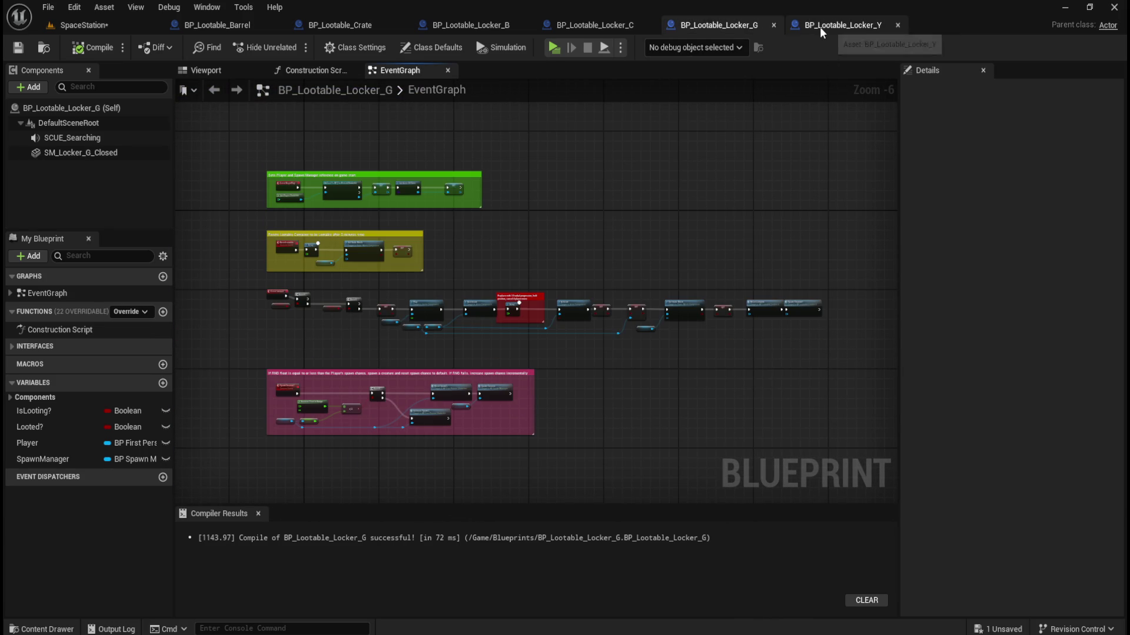
click(820, 26)
click(739, 20)
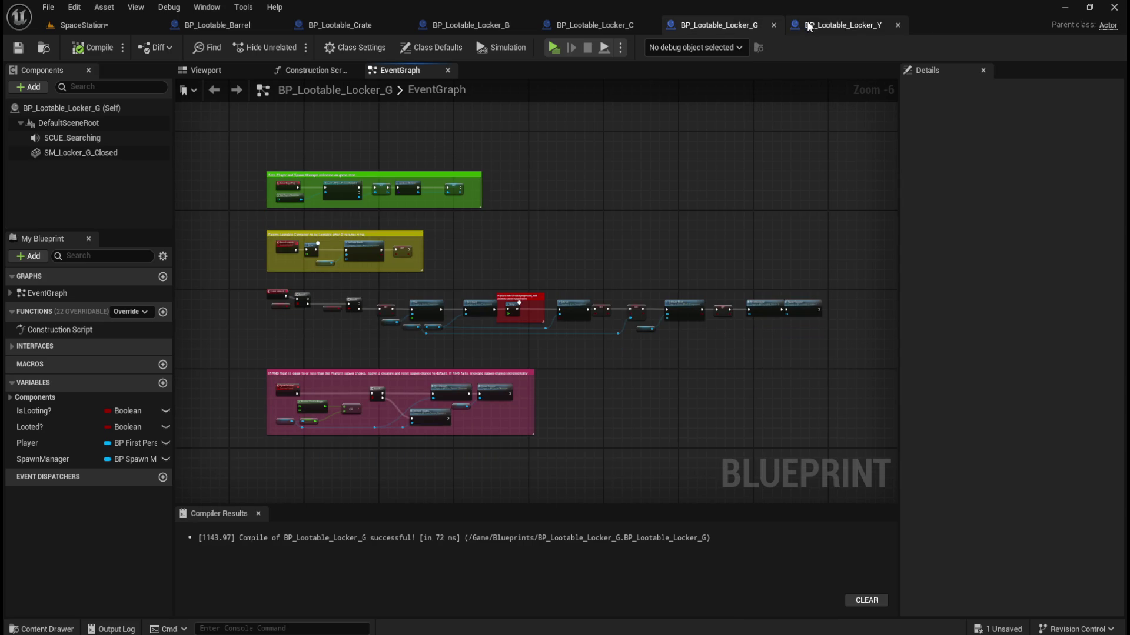
click(610, 24)
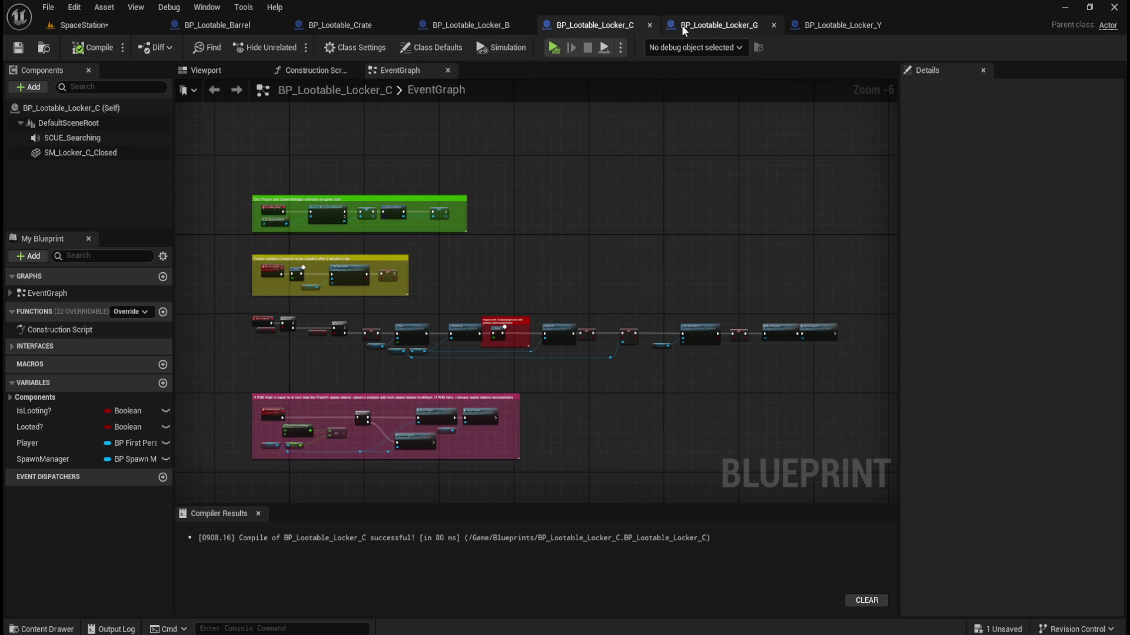
click(682, 24)
Move the first two chain nodes from Locker_G into Locker_Y and save both blueprints.
drag(297, 288, 315, 292)
key(Delete)
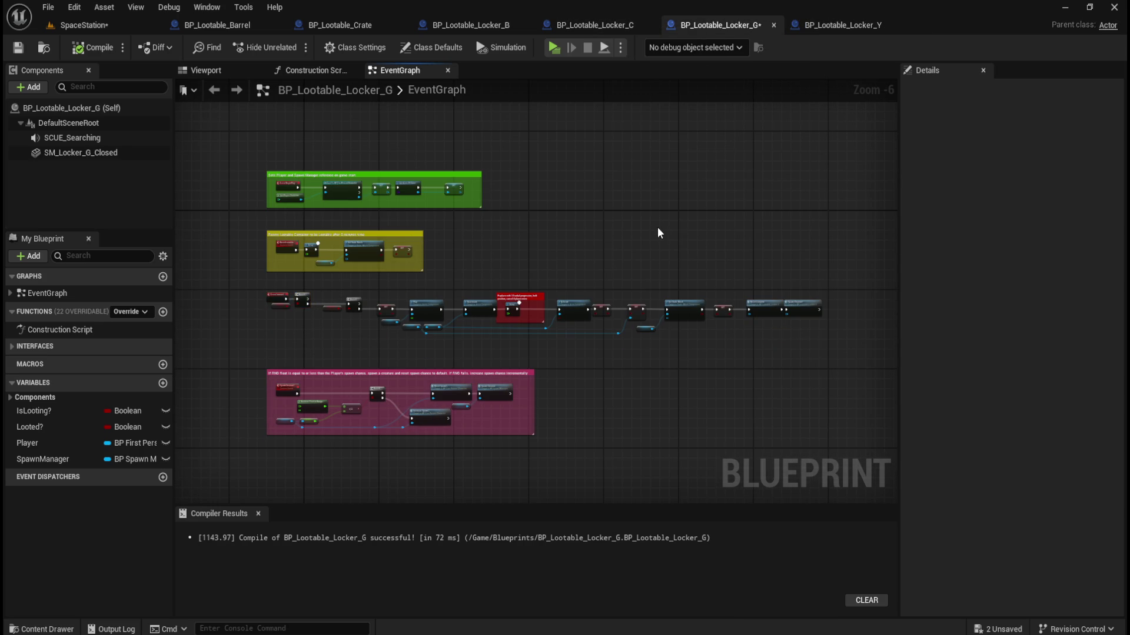
click(827, 25)
key(ctrl+v)
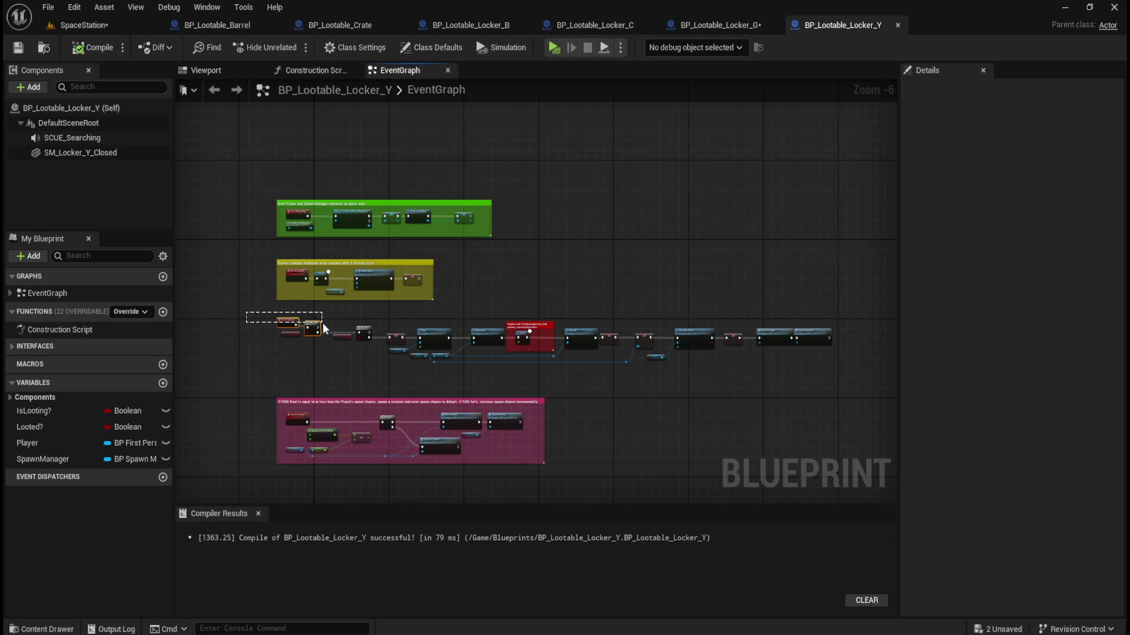
click(638, 274)
click(18, 47)
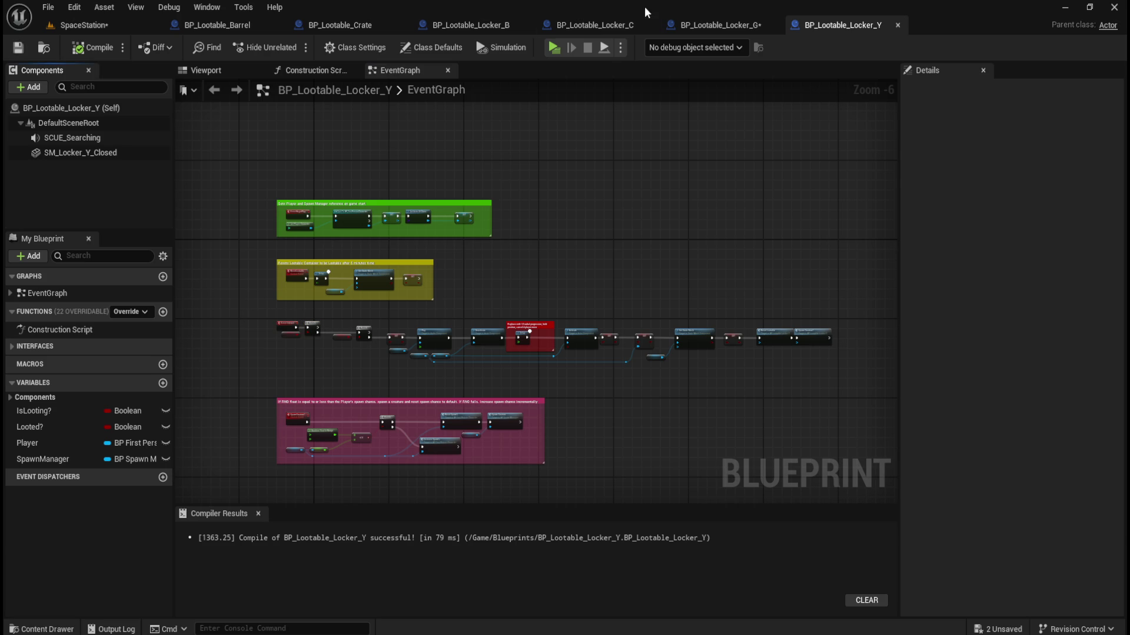
click(730, 25)
click(18, 47)
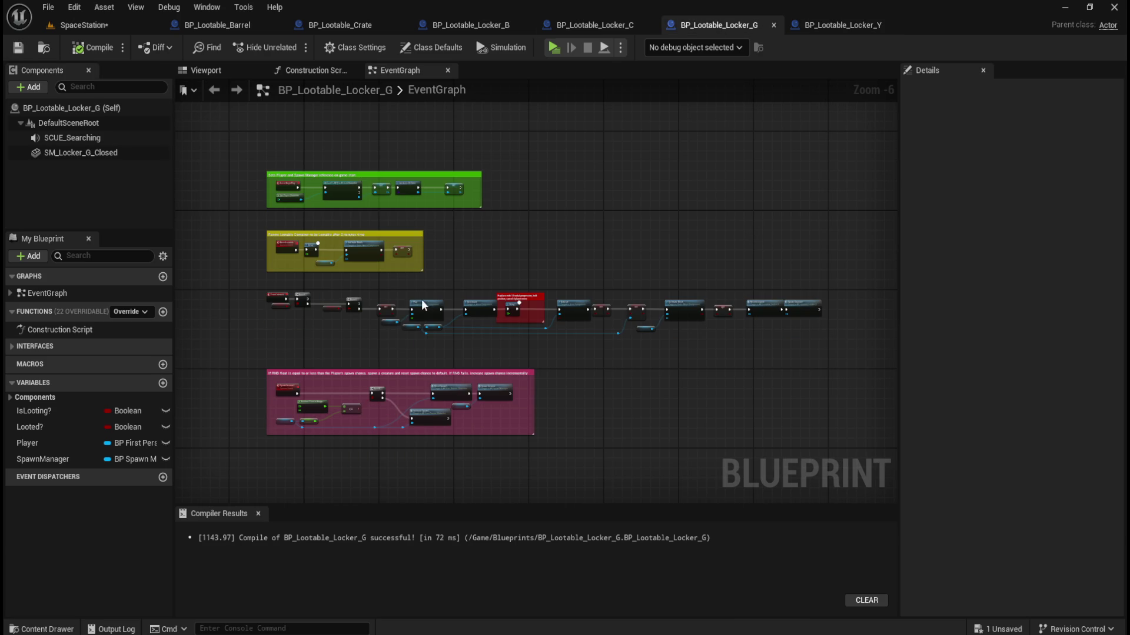
Flip between Locker_G and Locker_Y graphs to confirm their looting chains match.
click(847, 24)
click(732, 27)
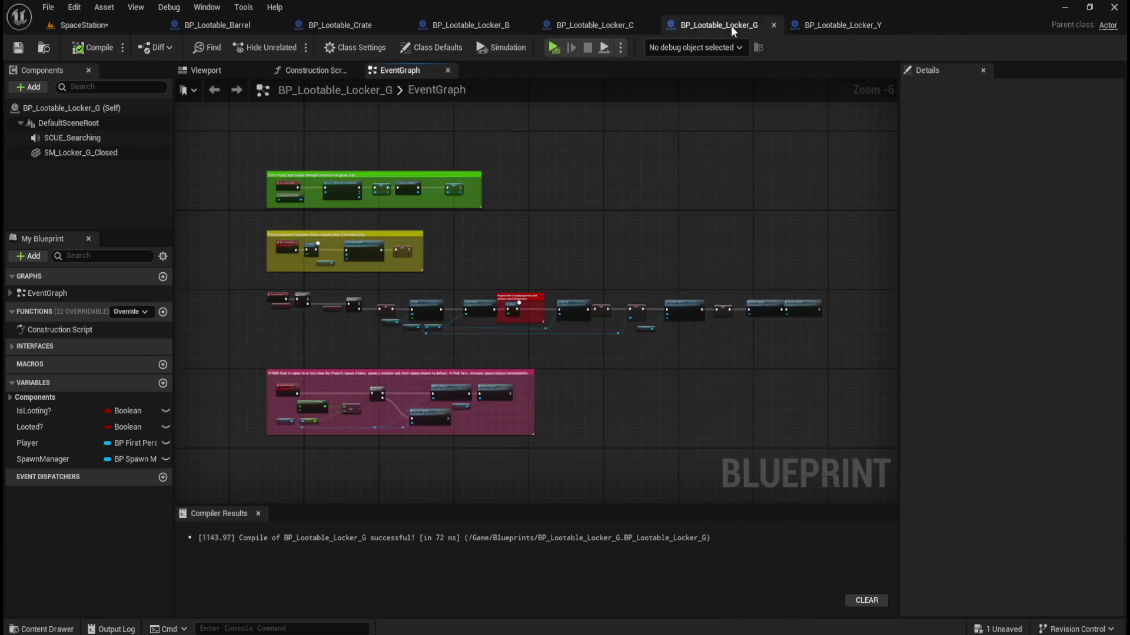
click(832, 23)
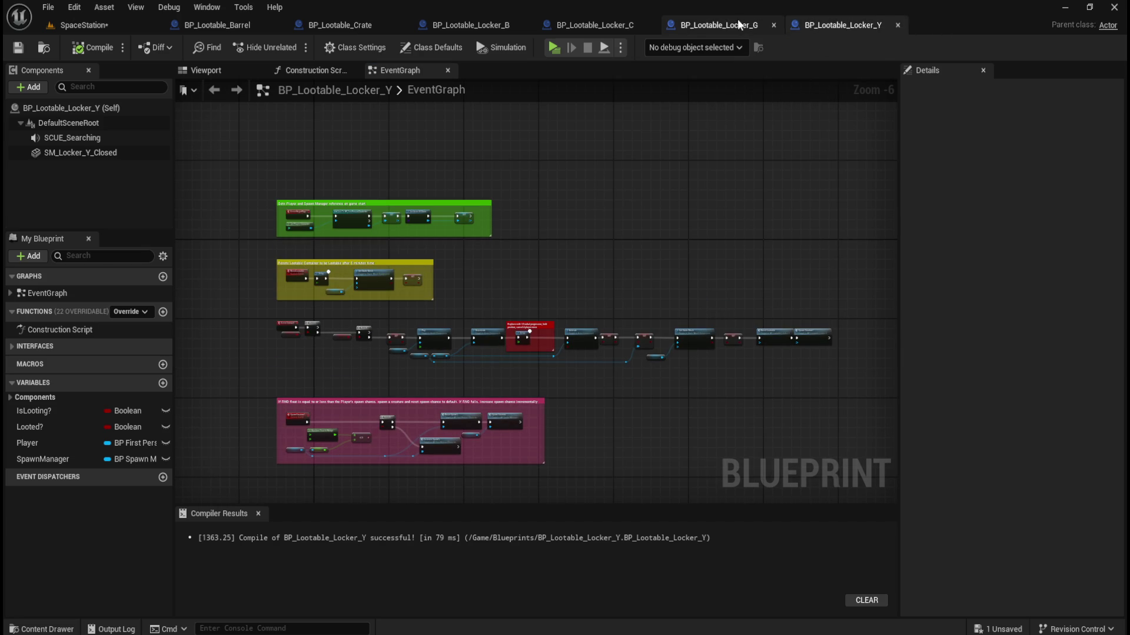
click(728, 24)
click(846, 24)
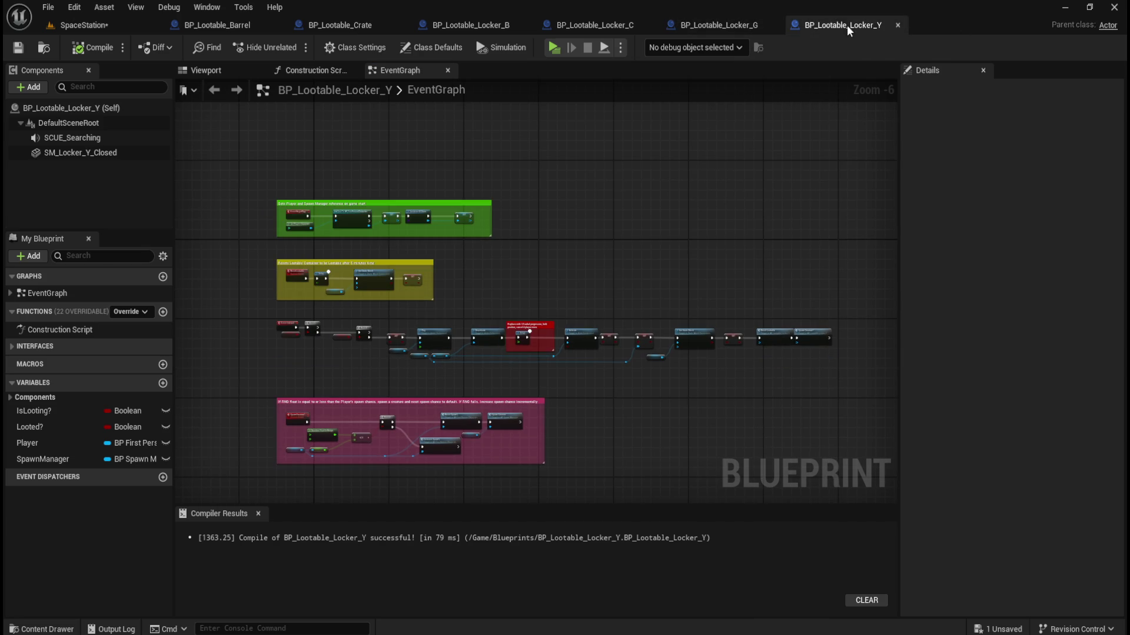
click(729, 21)
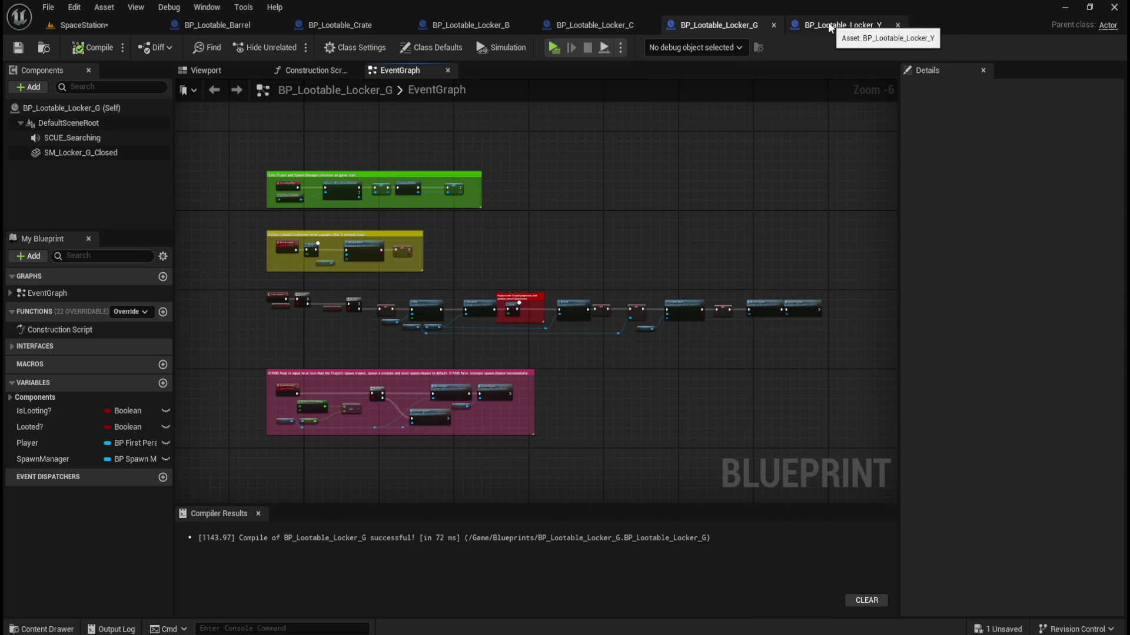
click(827, 24)
click(729, 24)
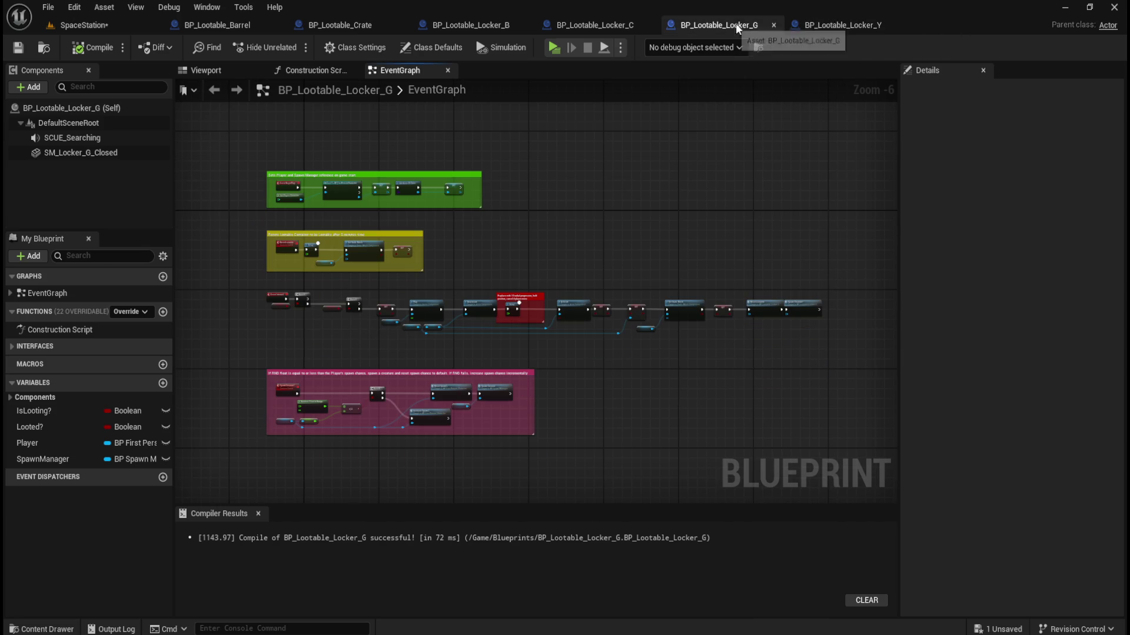
click(828, 23)
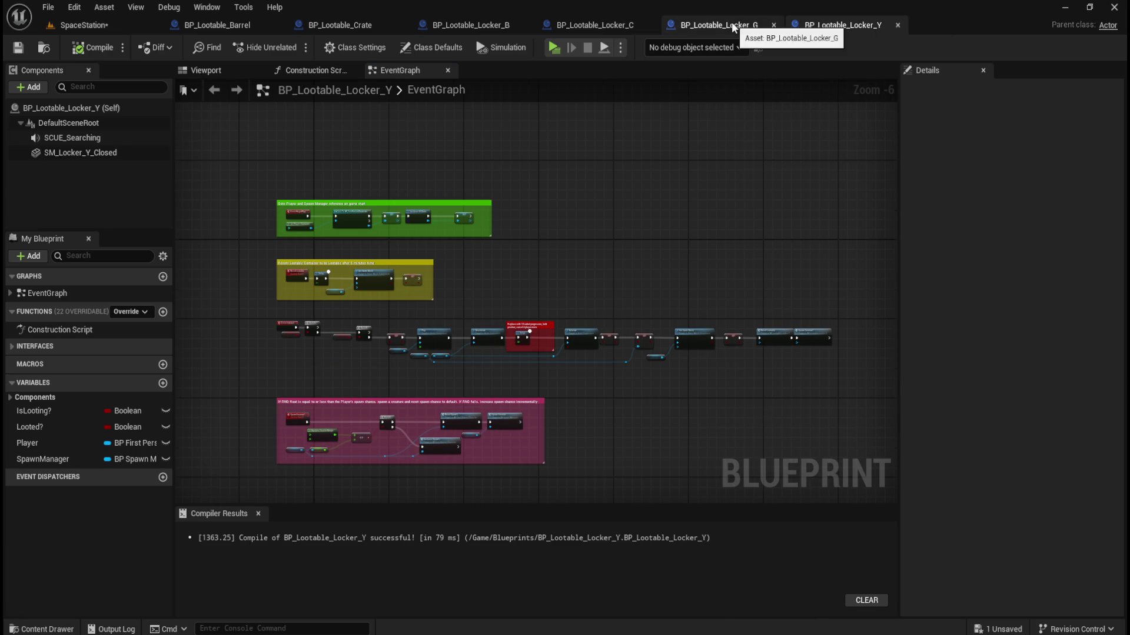
click(731, 22)
click(836, 25)
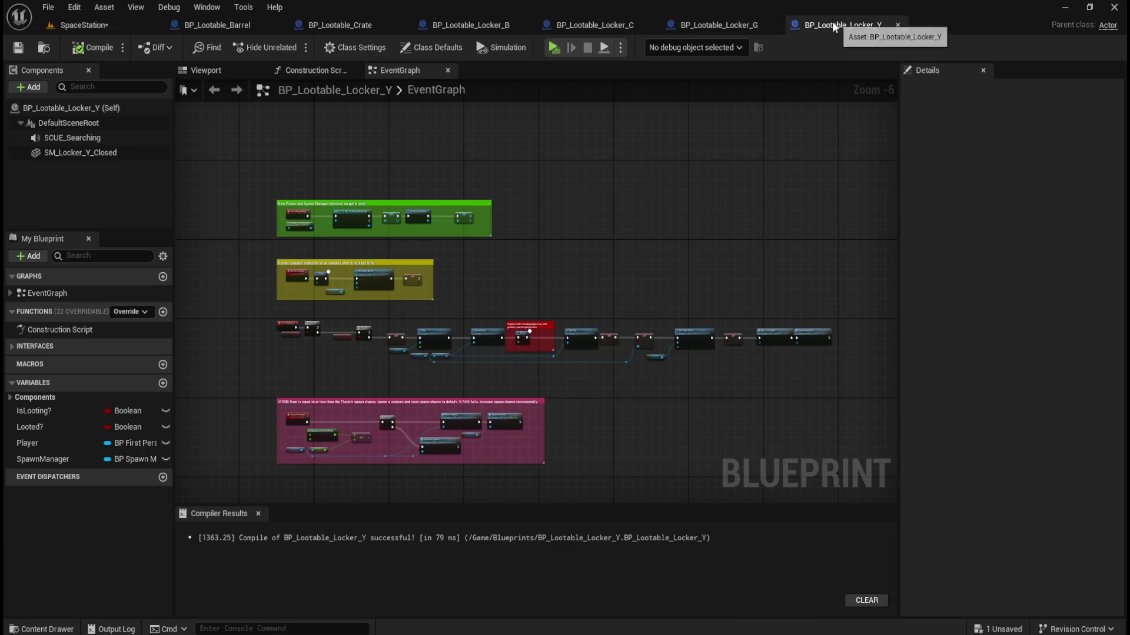
click(743, 22)
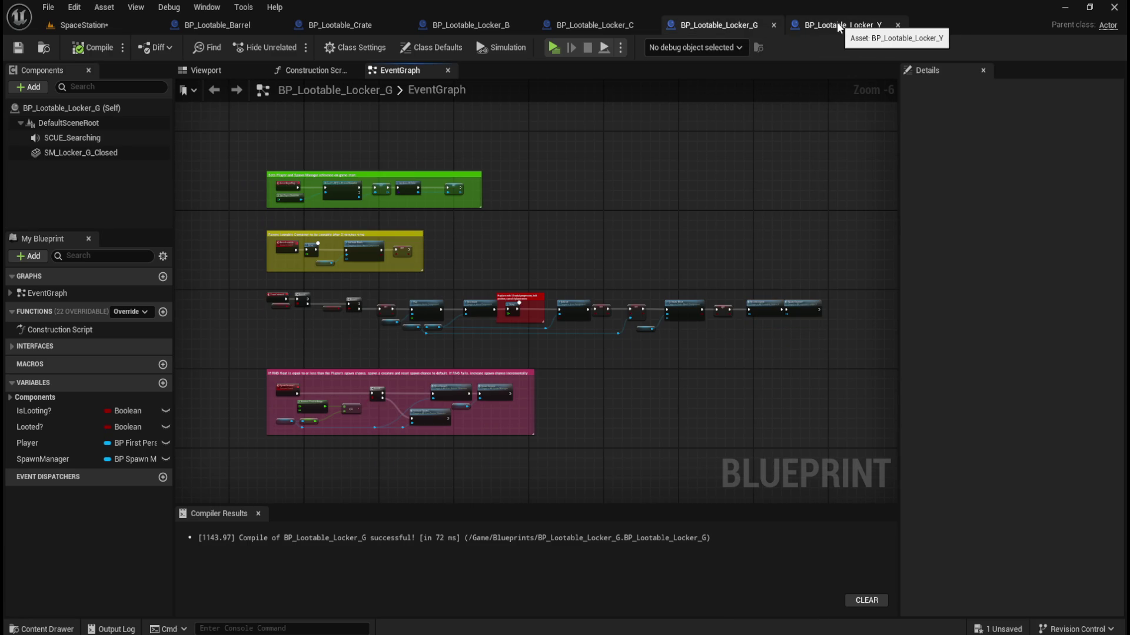
click(836, 24)
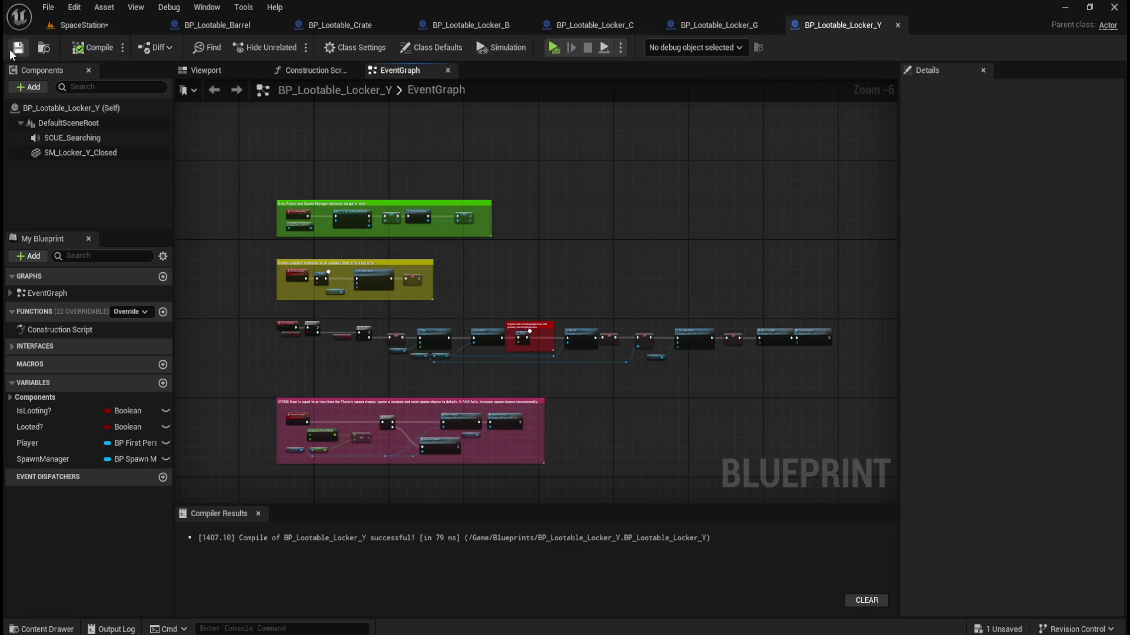
Run the SpaceStation level as a Standalone Game, loot the corridor lockers, then exit with Esc.
click(109, 25)
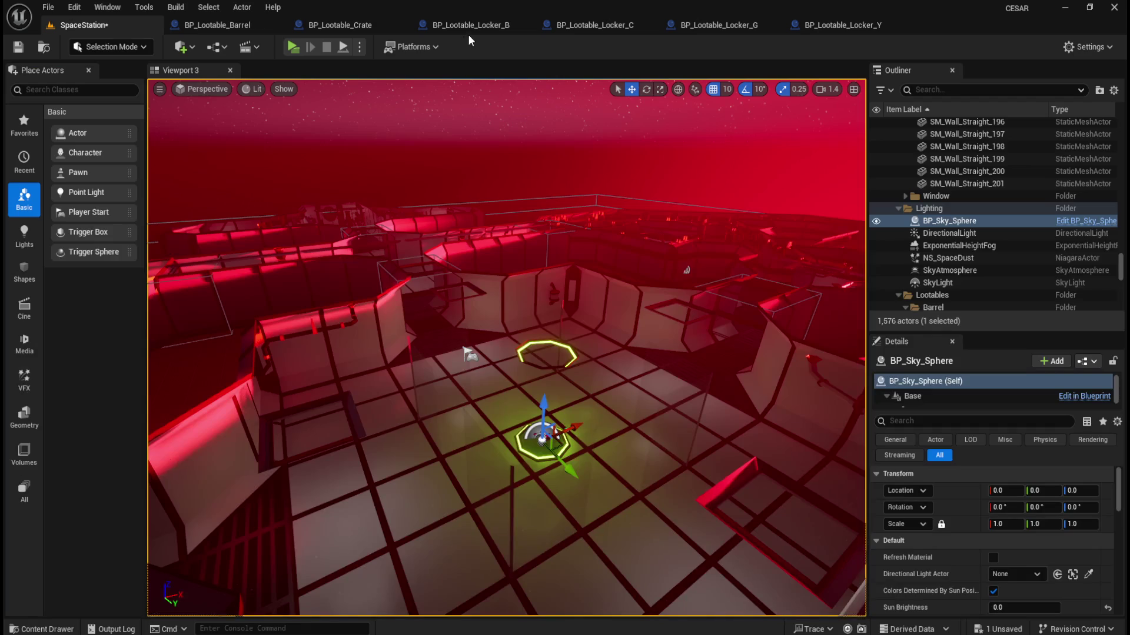
click(293, 46)
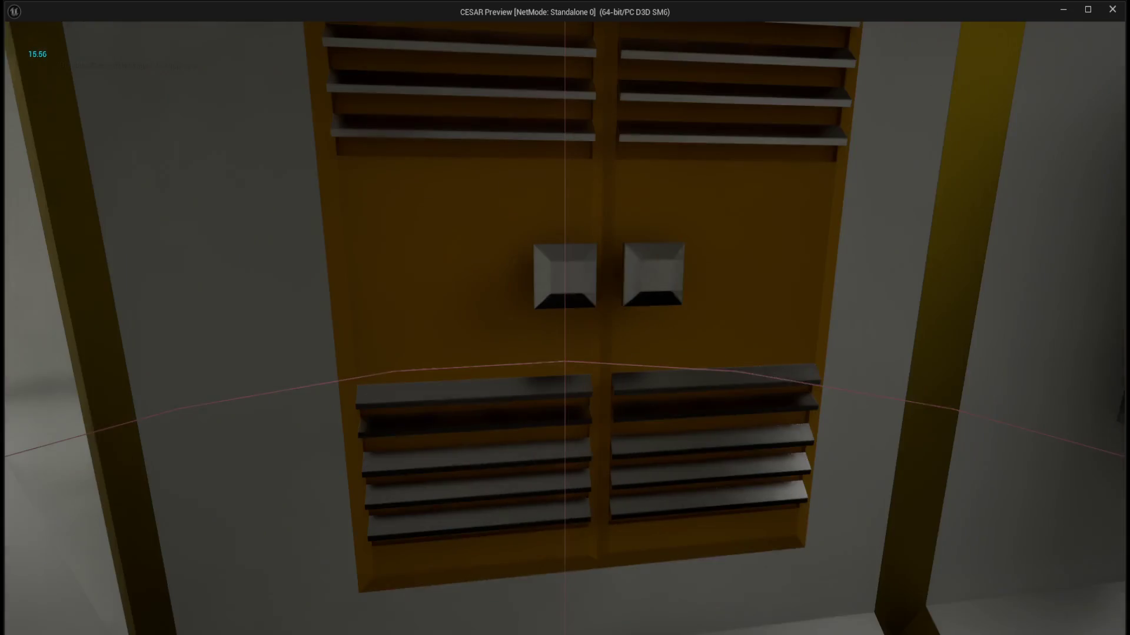
click(565, 317)
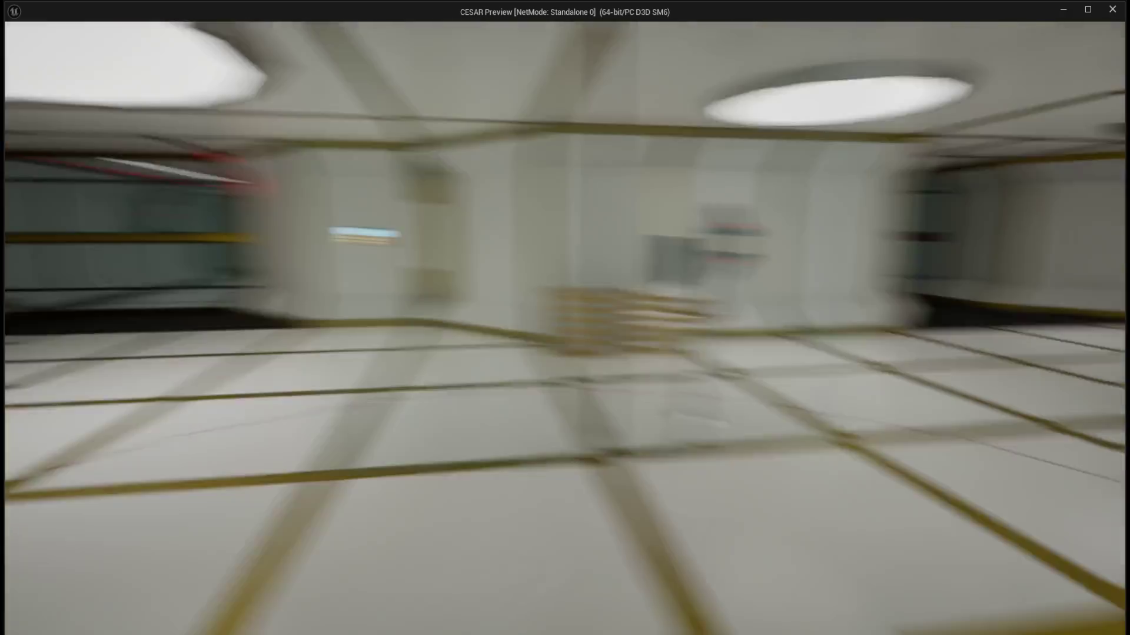
key(Escape)
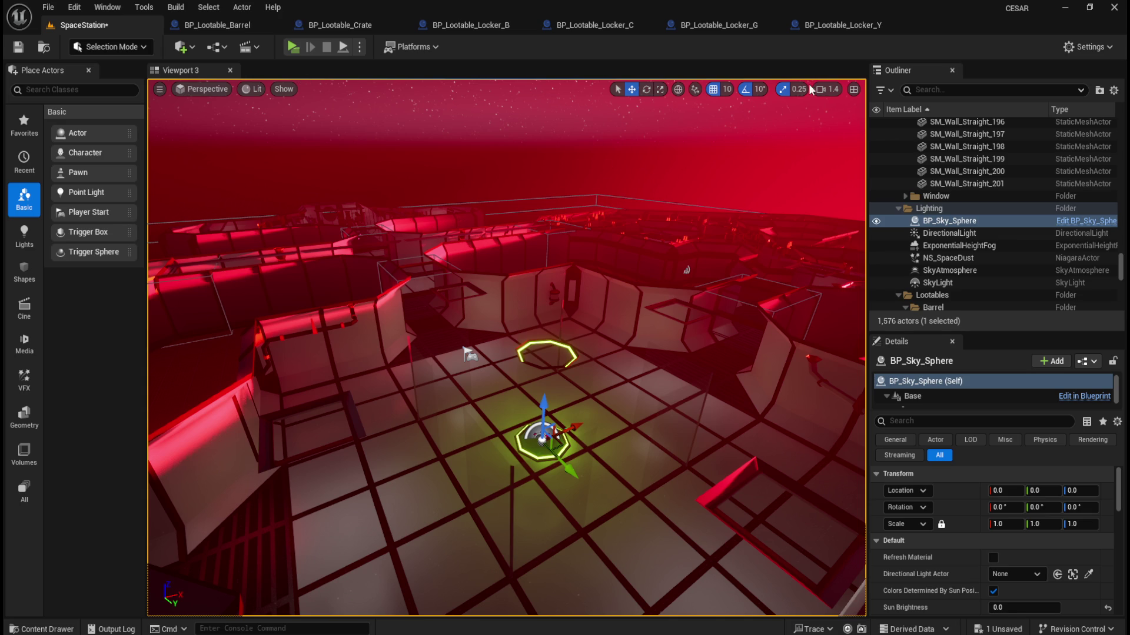
In Locker_Y's graph, zoom to the chain start and select the SCUE Searching and Play nodes.
click(843, 26)
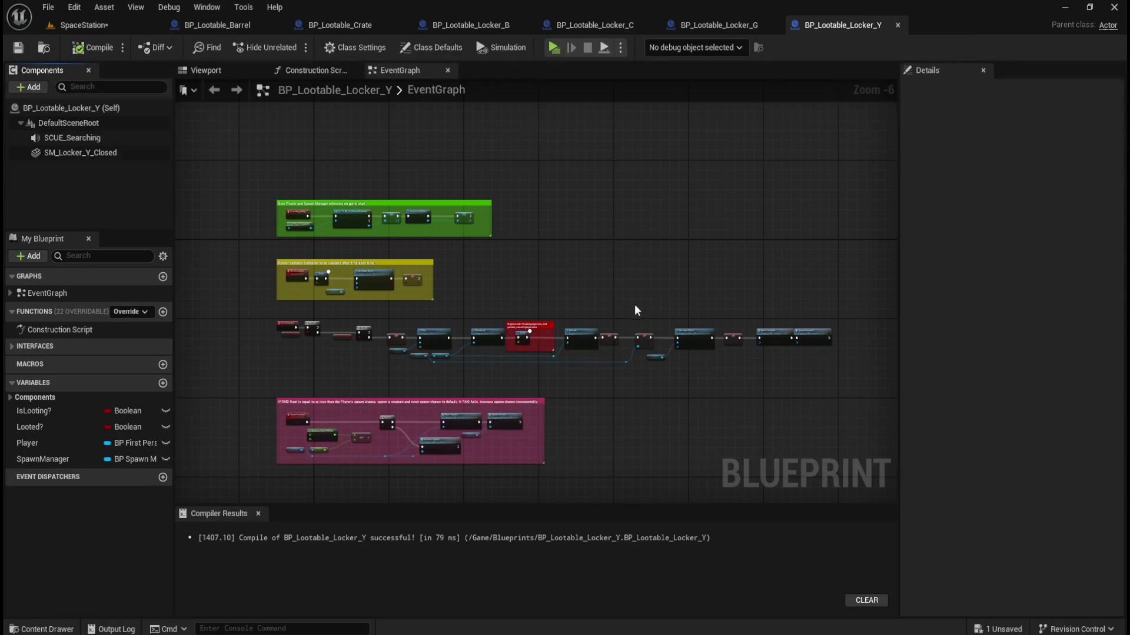
scroll(634, 305, up, 3)
mouse_move(466, 253)
mouse_down()
mouse_move(395, 248)
mouse_move(469, 345)
mouse_up()
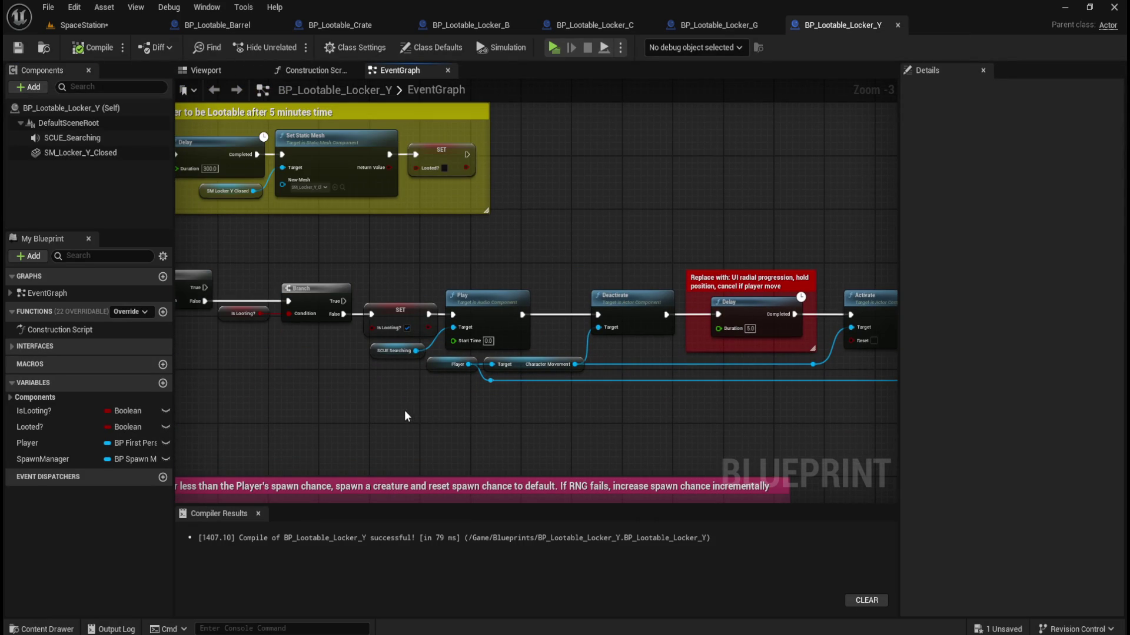
drag(355, 343, 456, 352)
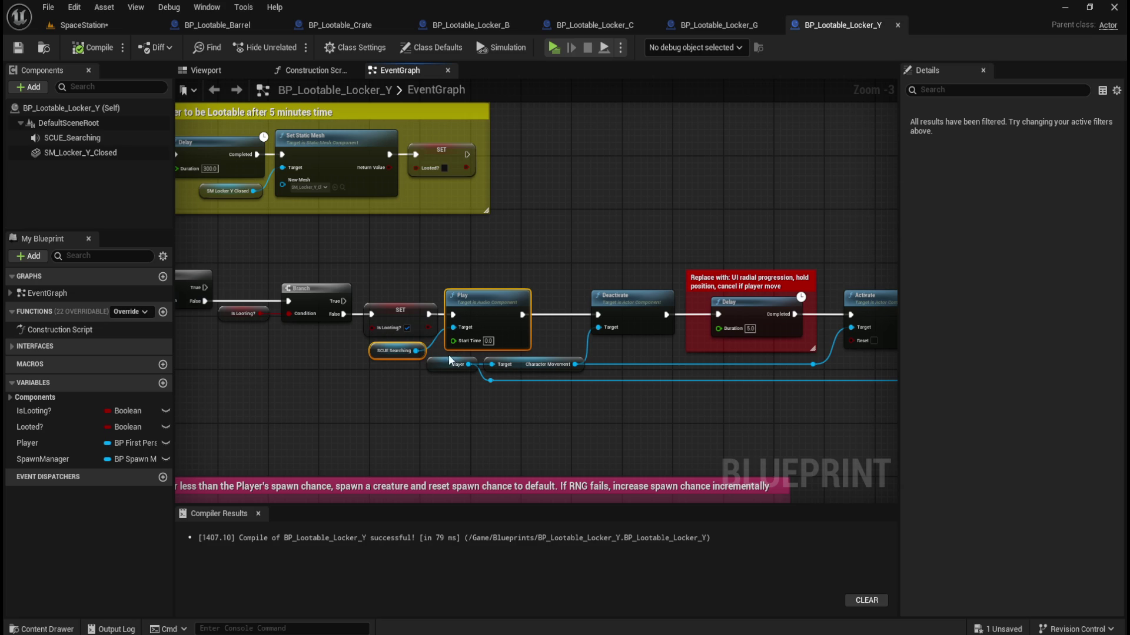